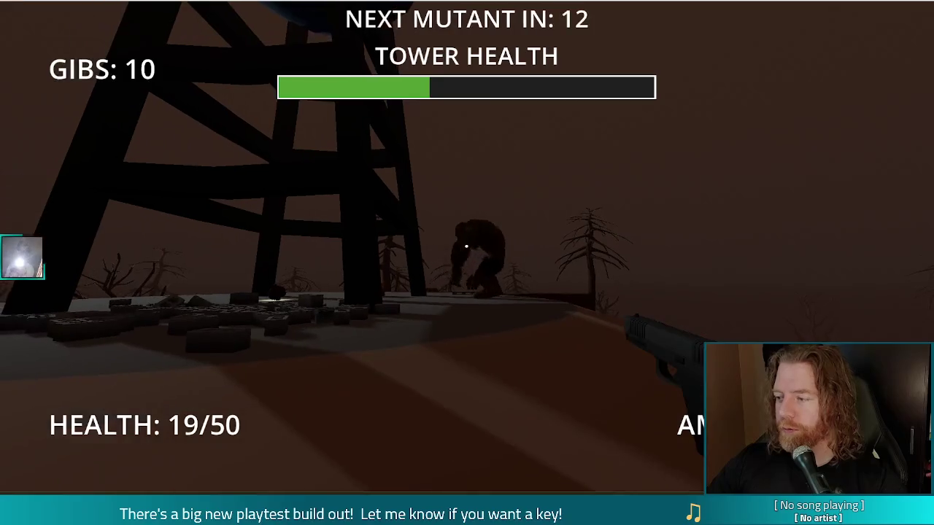
Walk past the water tower and rubble up to the Barrels upgrade sign
key(w)
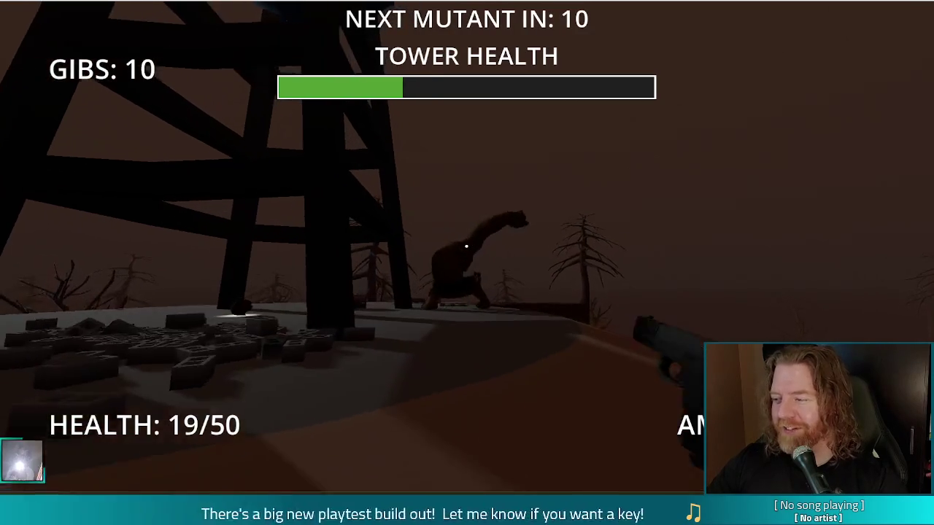
key(w)
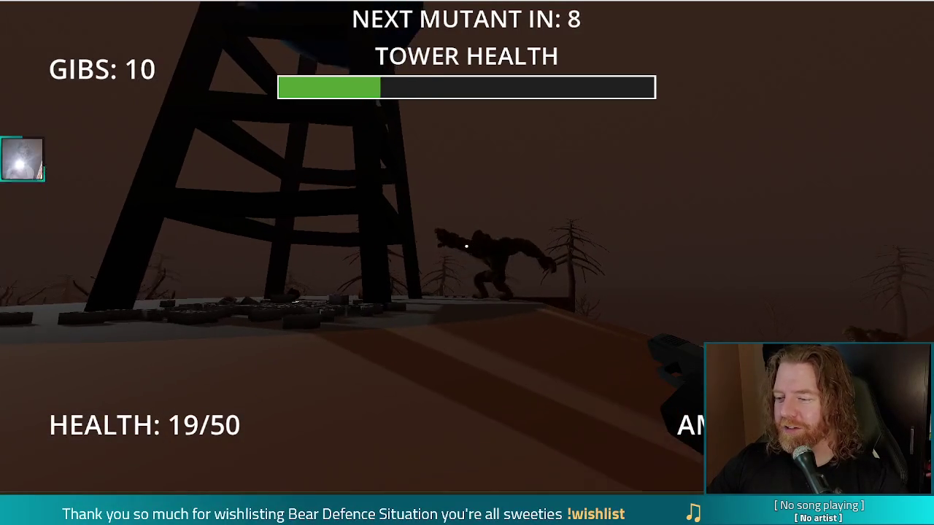
key(w)
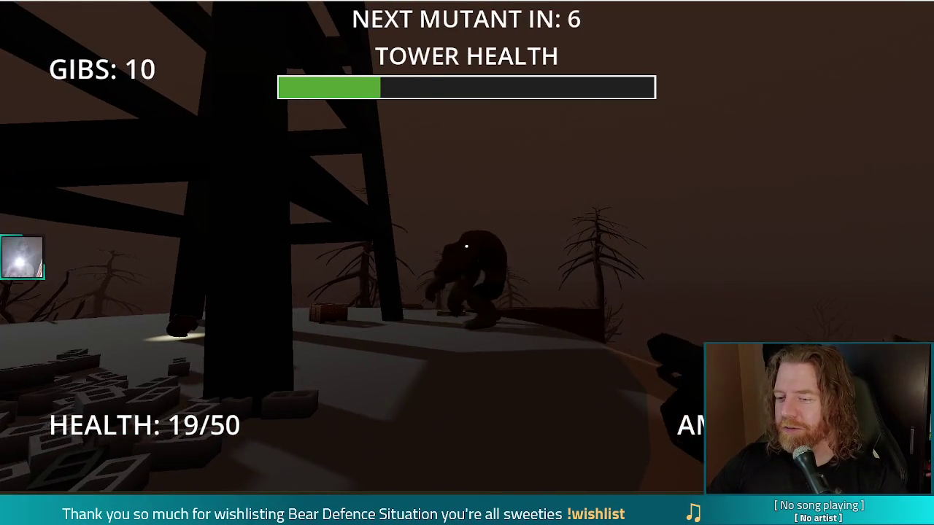
key(w)
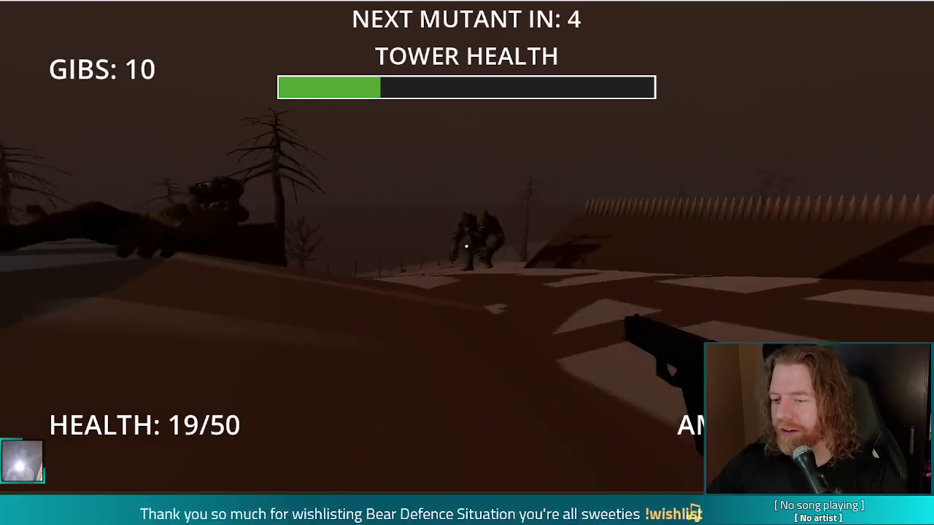
key(w)
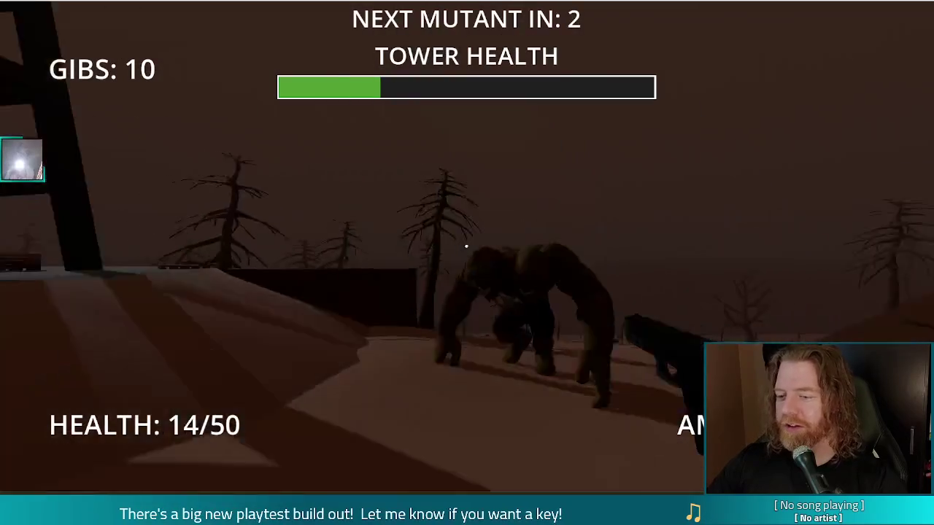
key(w)
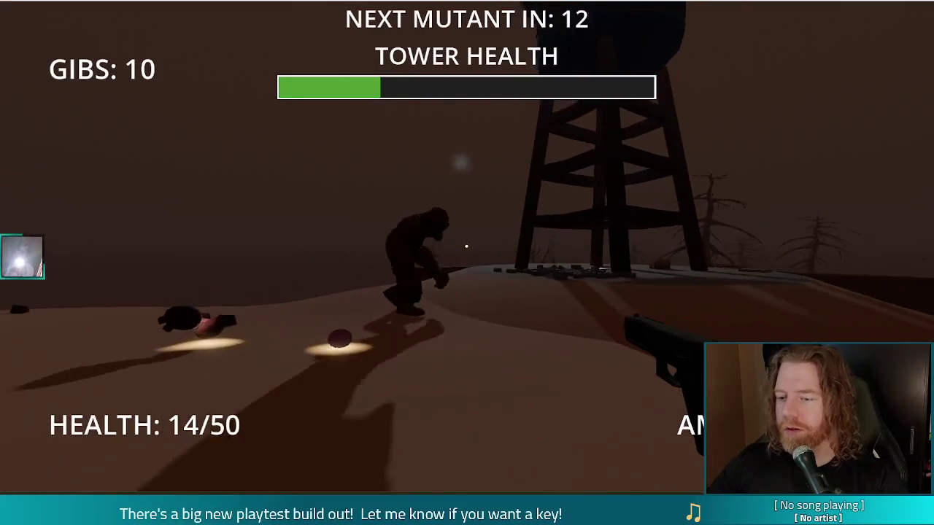
key(w)
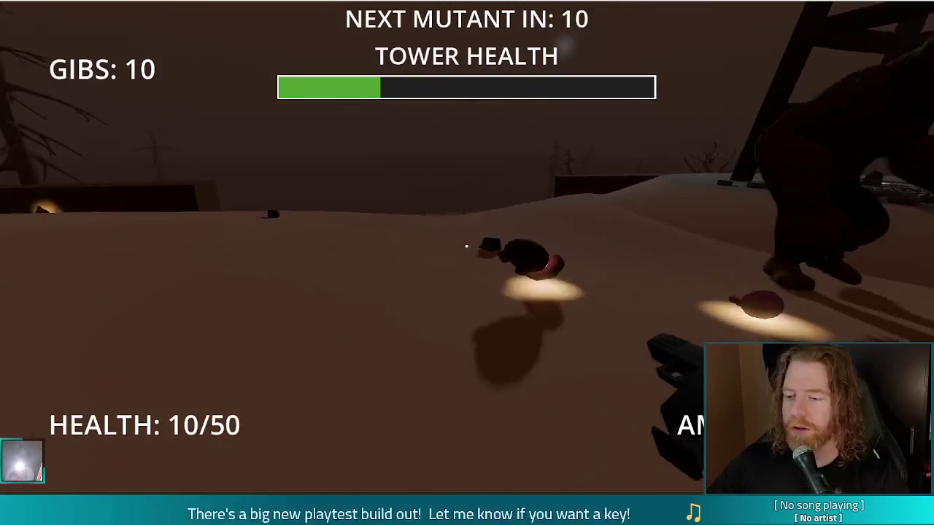
key(w)
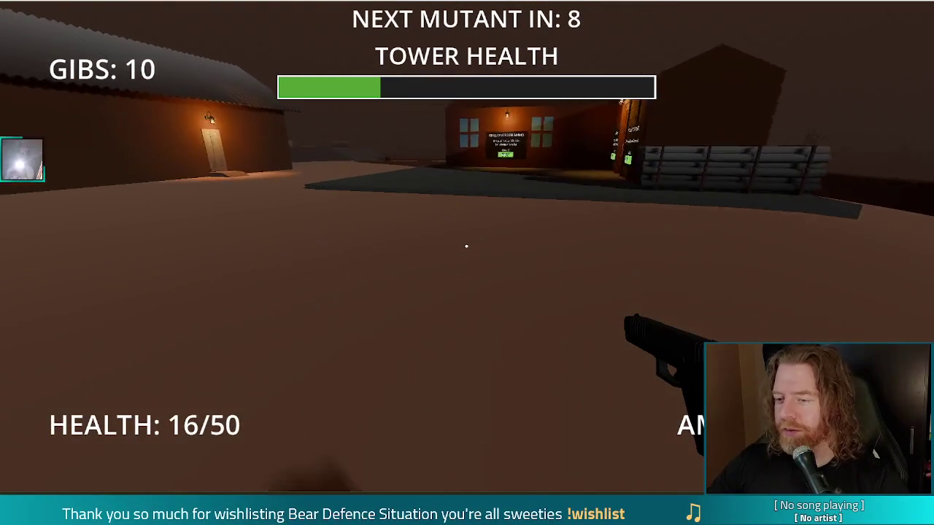
key(w)
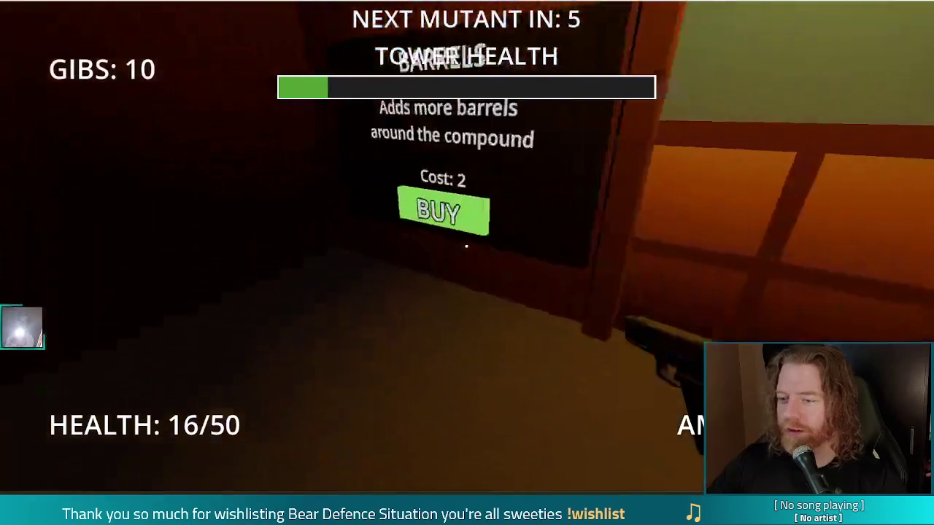
Buy the Barrels upgrade twice, play on until Game Over, then quit the game
click(467, 247)
click(467, 246)
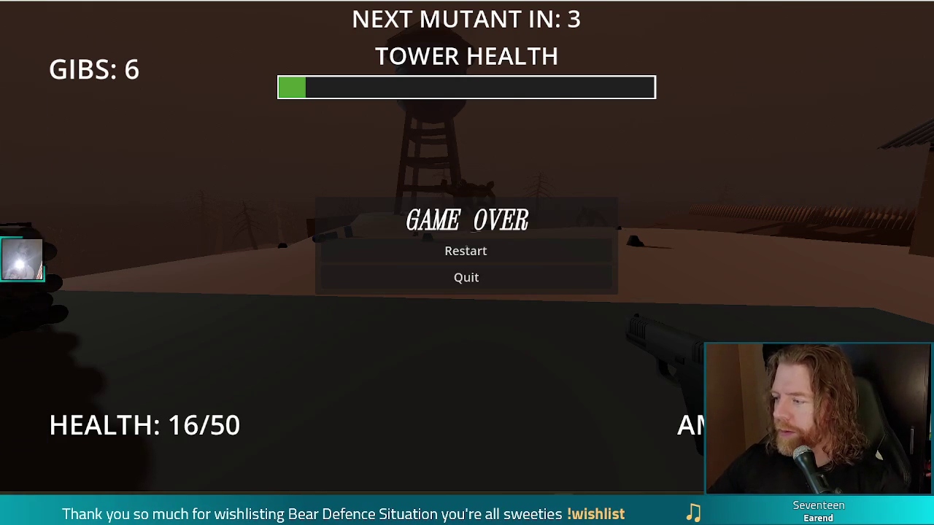
click(921, 2)
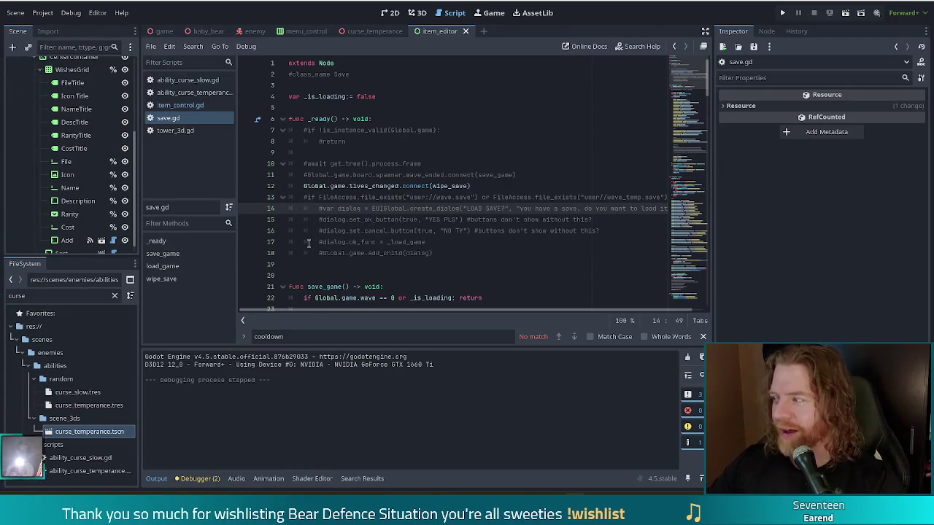
Place the caret on line 16 of save.gd and run the project again with F5
click(476, 231)
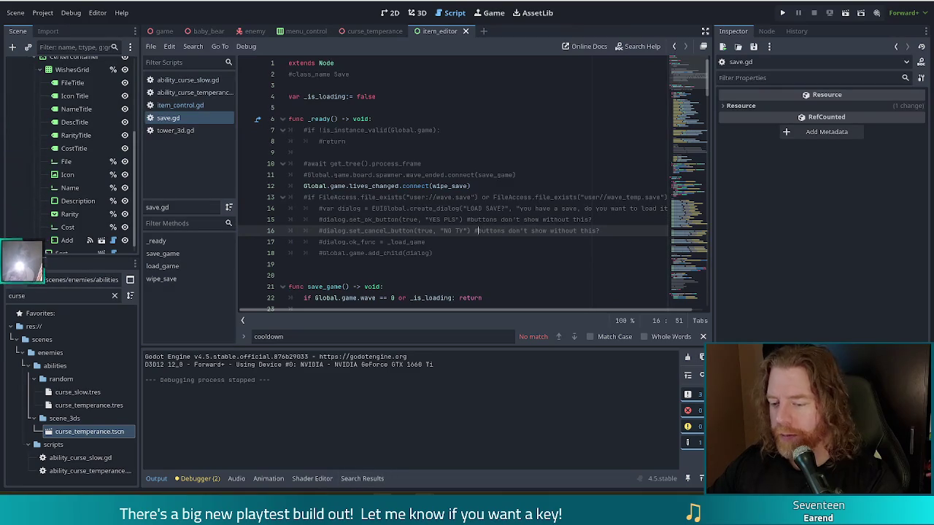
key(F5)
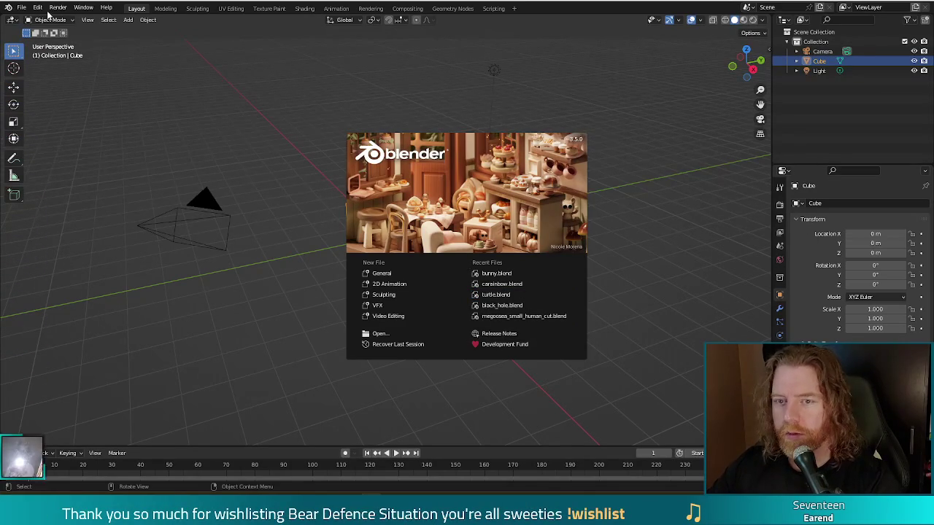
Open skyline.blend from Projects > Bear Petting Simulator 2024 > blender via File > Open
click(22, 9)
click(22, 7)
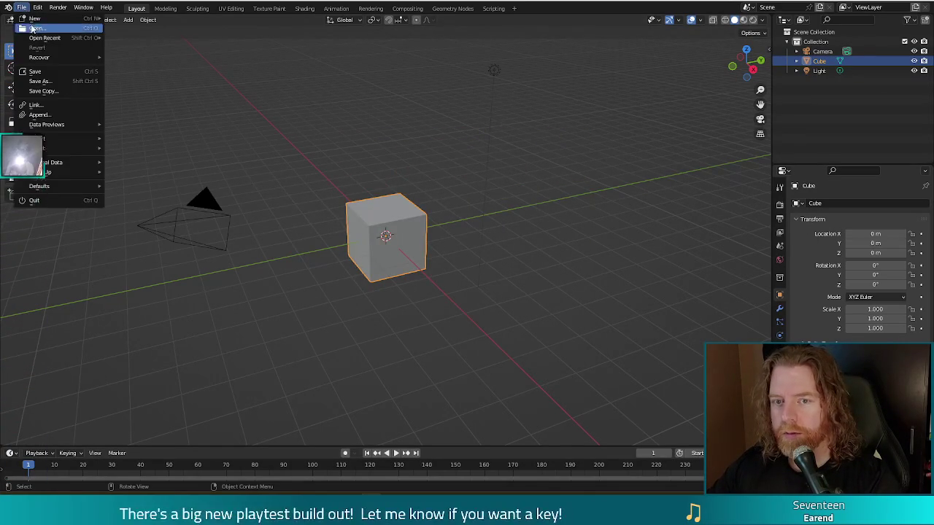
click(32, 28)
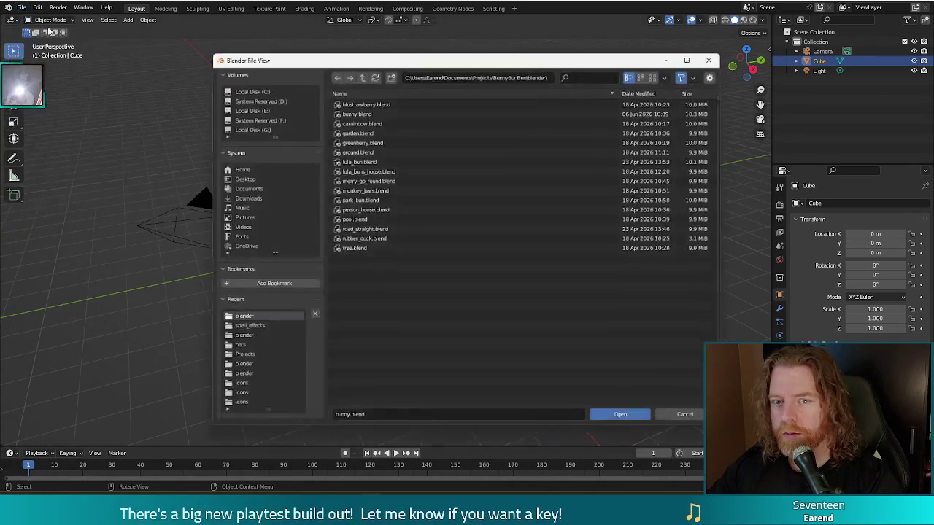
click(361, 77)
click(361, 77)
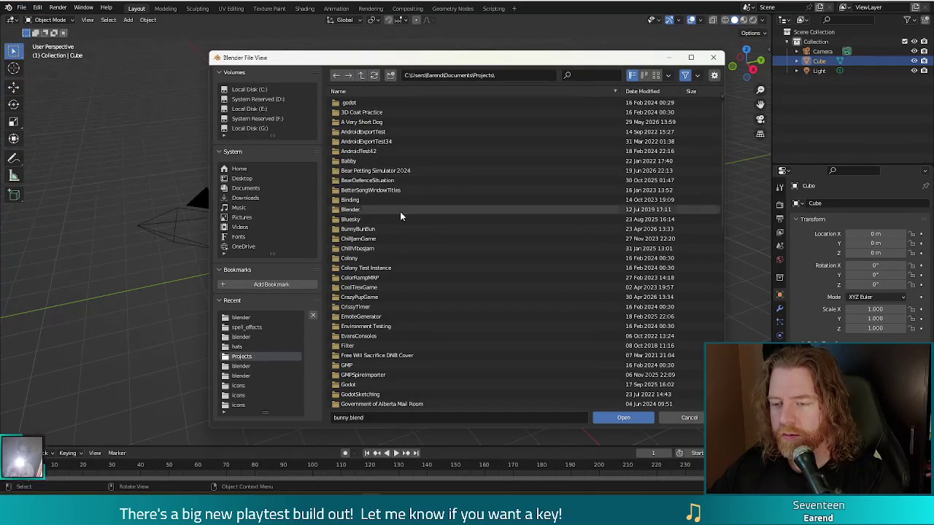
double_click(413, 173)
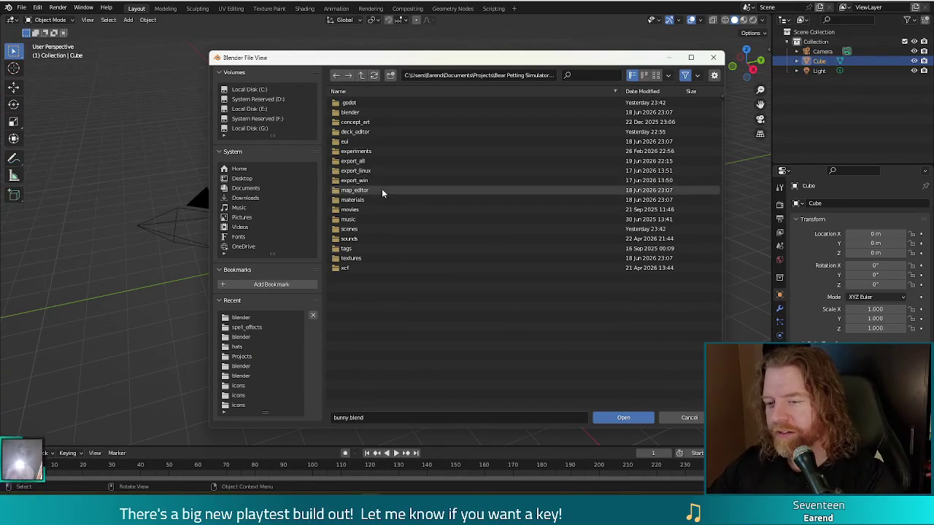
double_click(357, 117)
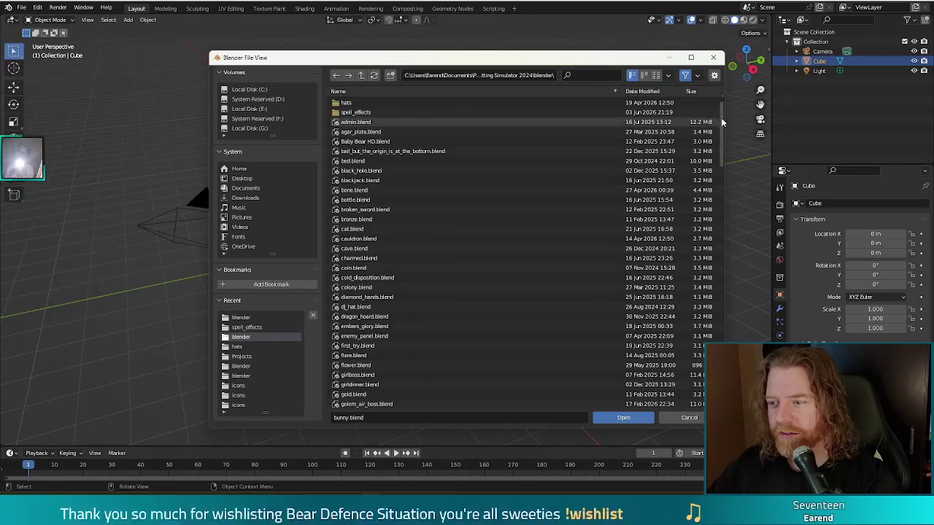
scroll(710, 212, down, 10)
scroll(705, 234, down, 5)
scroll(703, 240, down, 5)
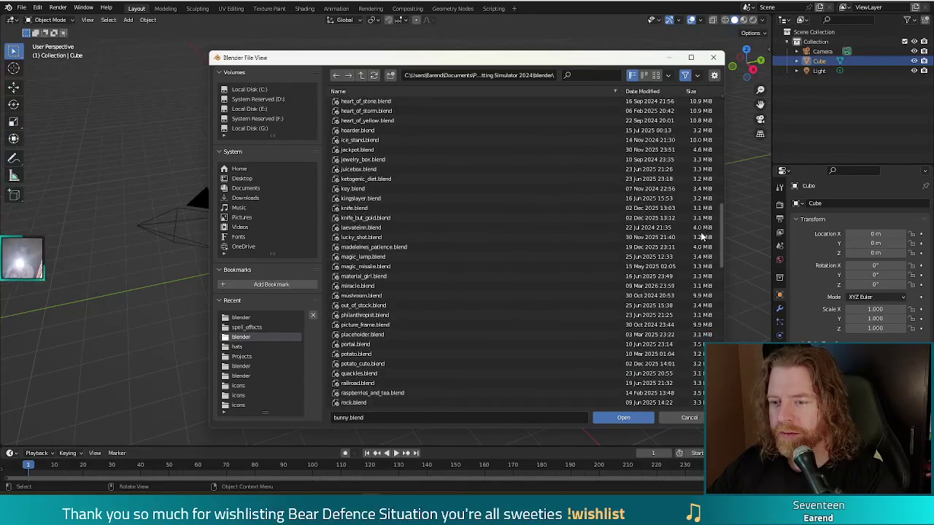
double_click(380, 257)
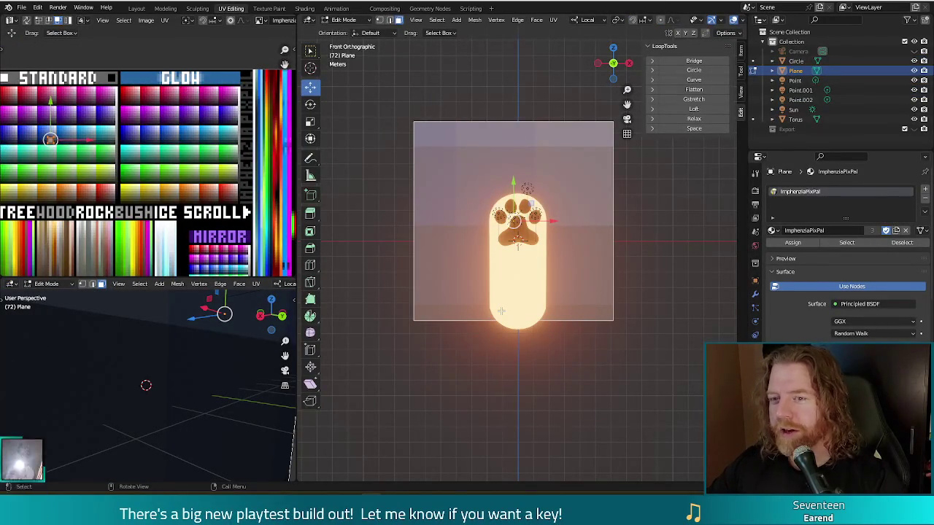
Switch to Object Mode and undo an accidental deletion of the backdrop Plane
scroll(501, 312, down, 3)
scroll(628, 311, down, 1)
scroll(628, 312, up, 1)
scroll(632, 312, up, 1)
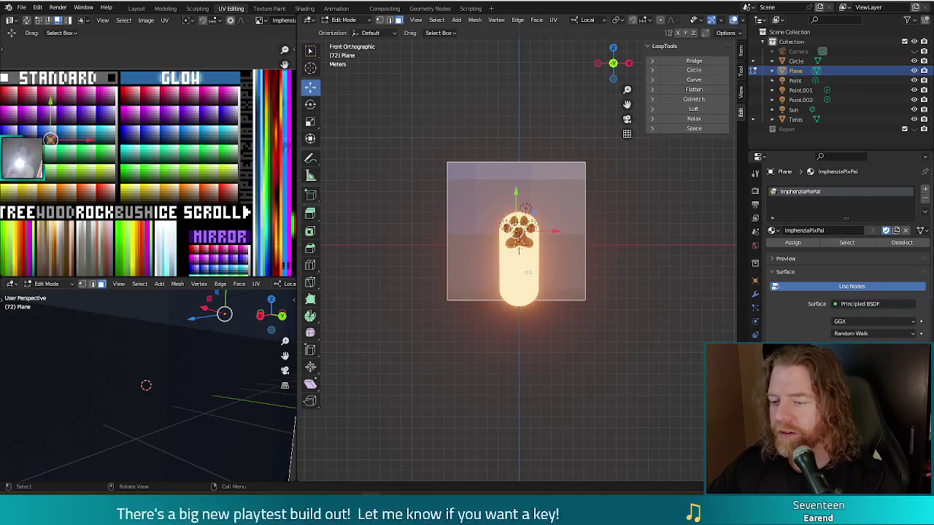
key(Tab)
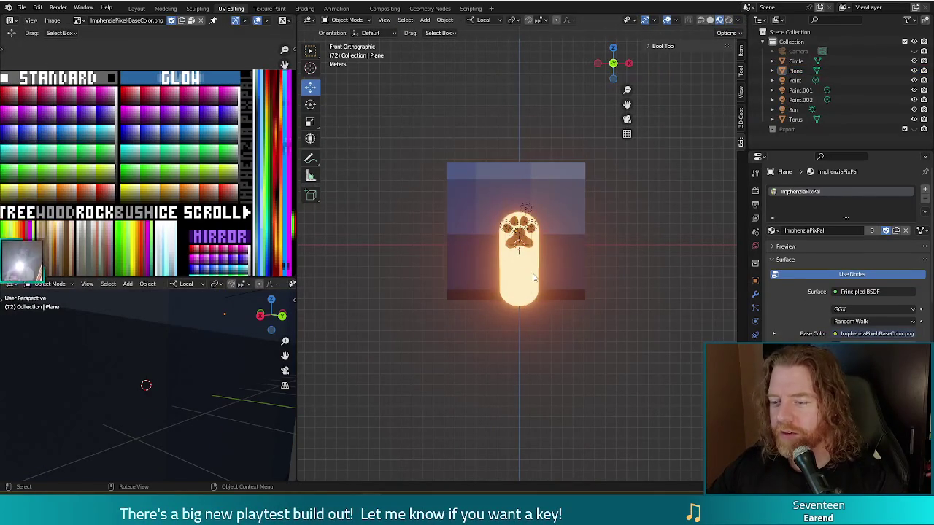
click(532, 277)
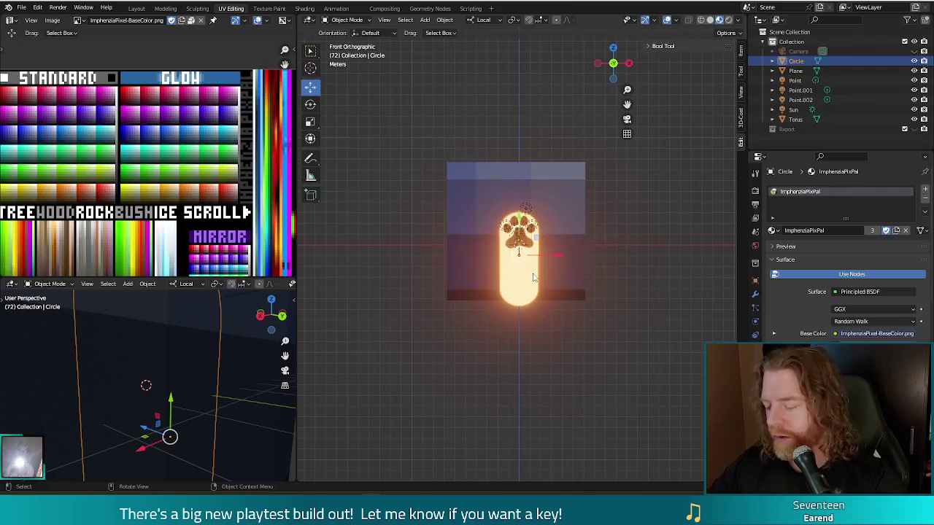
key(Delete)
key(n)
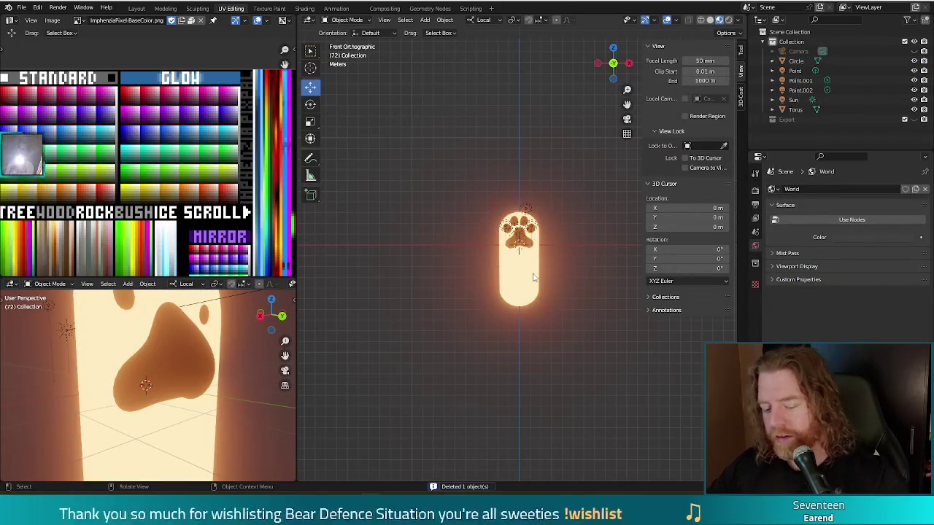
key(ctrl+z)
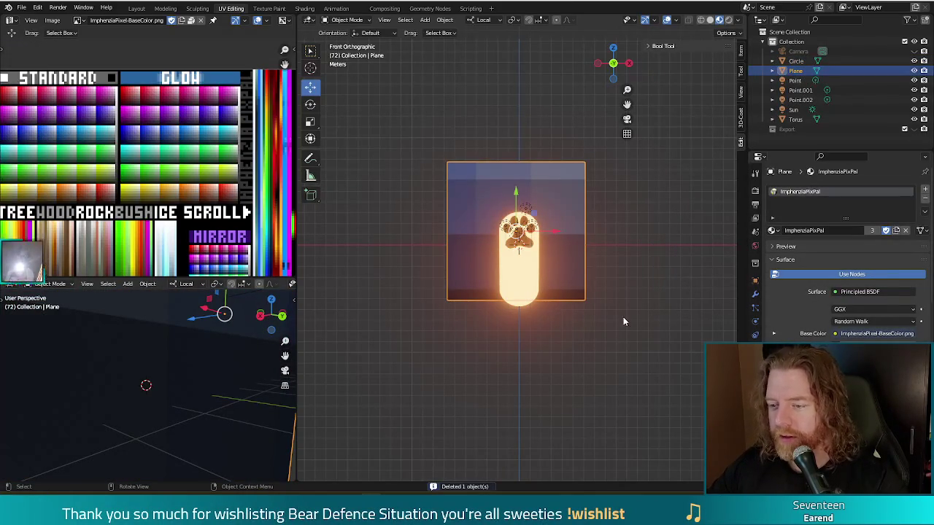
key(ctrl+z)
Delete the glowing paw-print Circle capsule and view the backdrop plane face-on
mouse_move(568, 329)
middle_down()
mouse_move(552, 353)
mouse_move(567, 354)
mouse_move(585, 333)
mouse_move(559, 327)
middle_up()
click(542, 263)
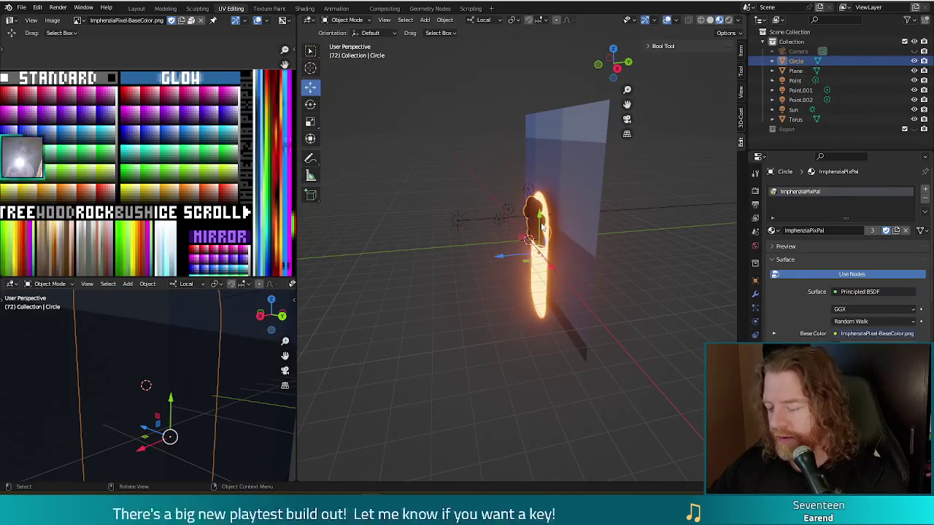
key(Delete)
key(n)
mouse_move(533, 364)
middle_down()
mouse_move(510, 365)
mouse_move(585, 341)
middle_up()
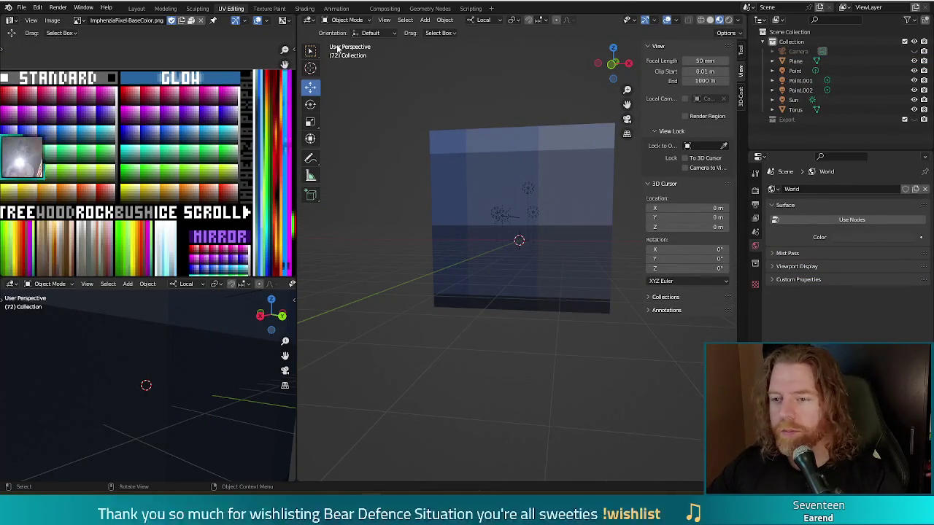
Insert a 2 m Cube mesh at the origin from the viewport's Add > Mesh menu
click(424, 19)
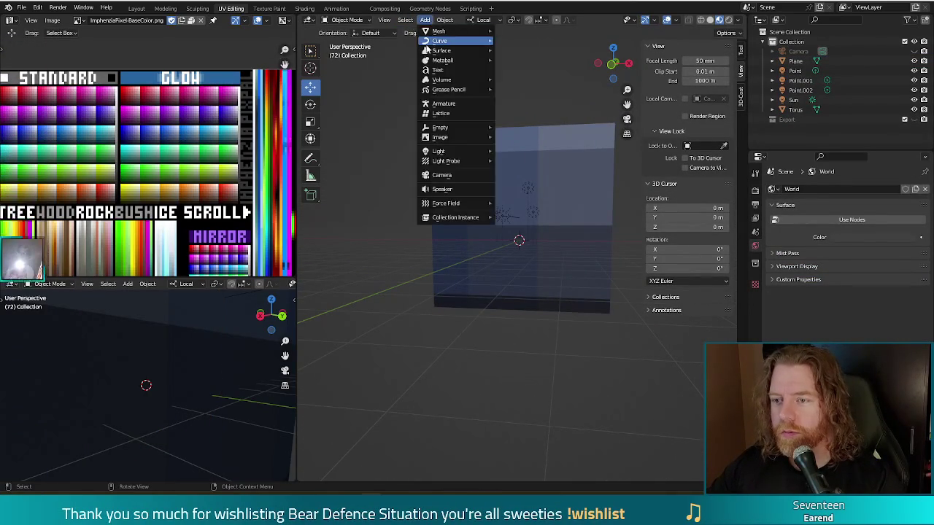
click(534, 40)
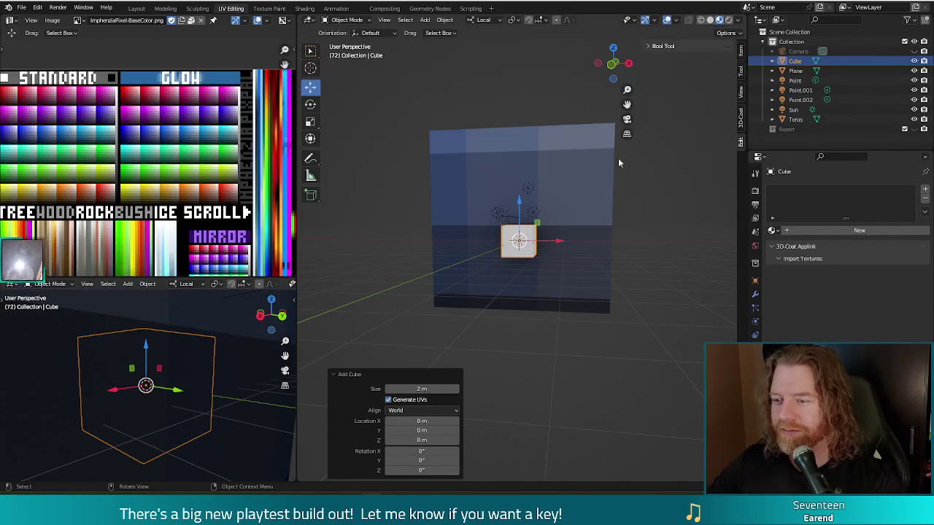
Face the backdrop head-on and put the new Cube into Edit Mode
mouse_move(499, 312)
middle_down()
mouse_move(547, 323)
mouse_move(521, 310)
middle_up()
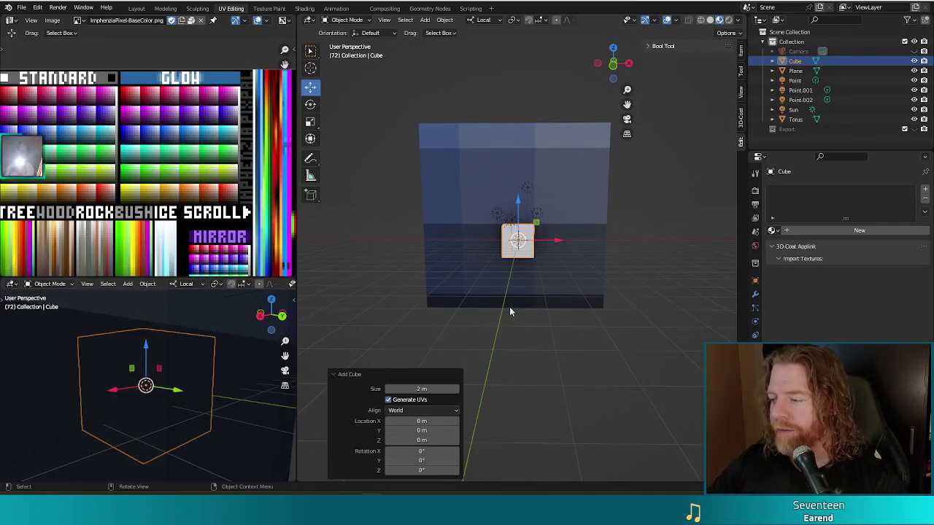
key(Tab)
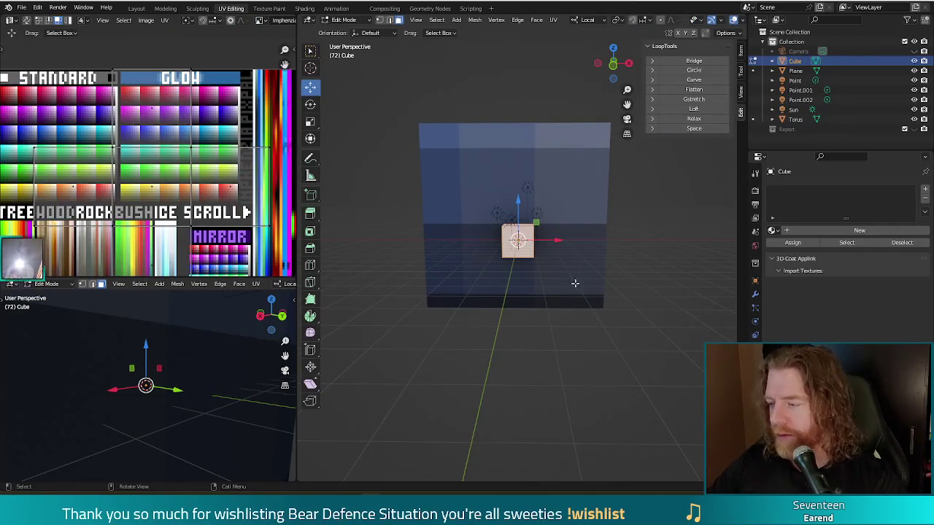
Scale the cube along Z by 5.570 into a tall narrow pillar
key(s)
key(z)
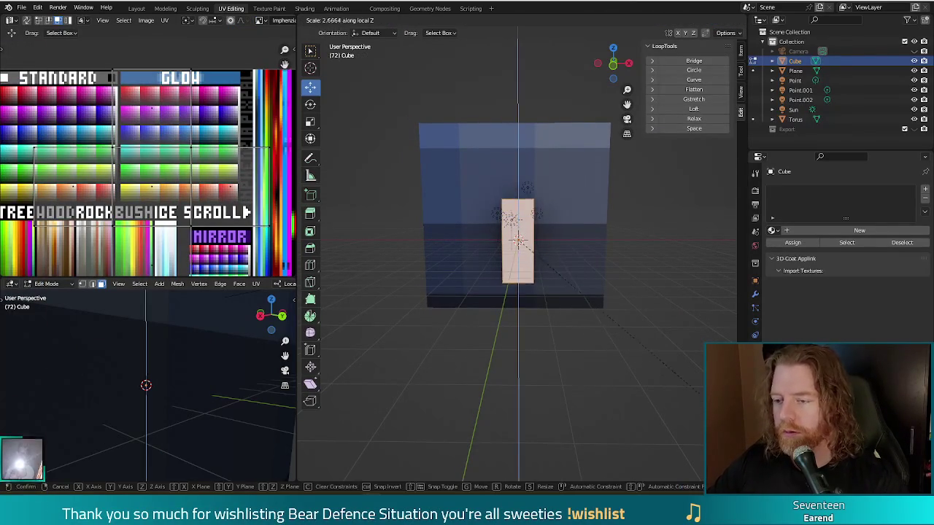
click(547, 74)
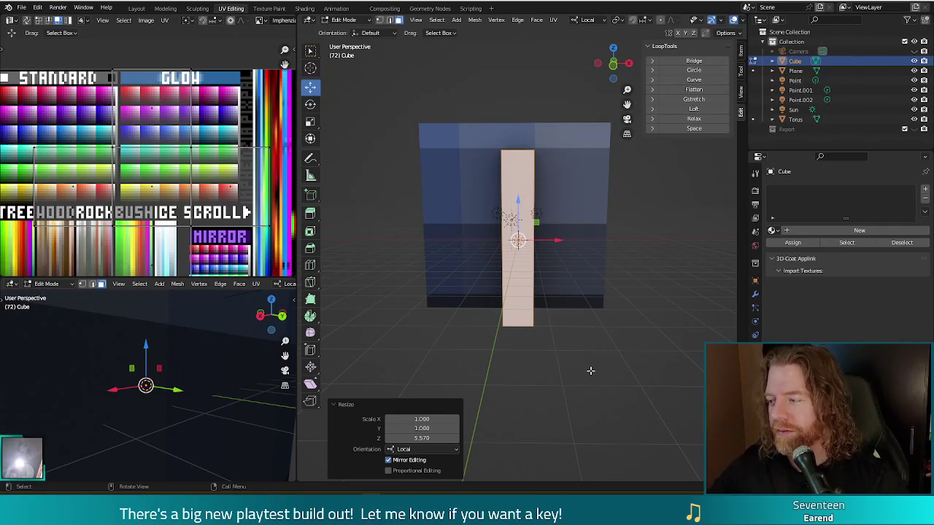
mouse_move(589, 370)
middle_down()
mouse_move(617, 367)
mouse_move(611, 360)
mouse_move(621, 368)
middle_up()
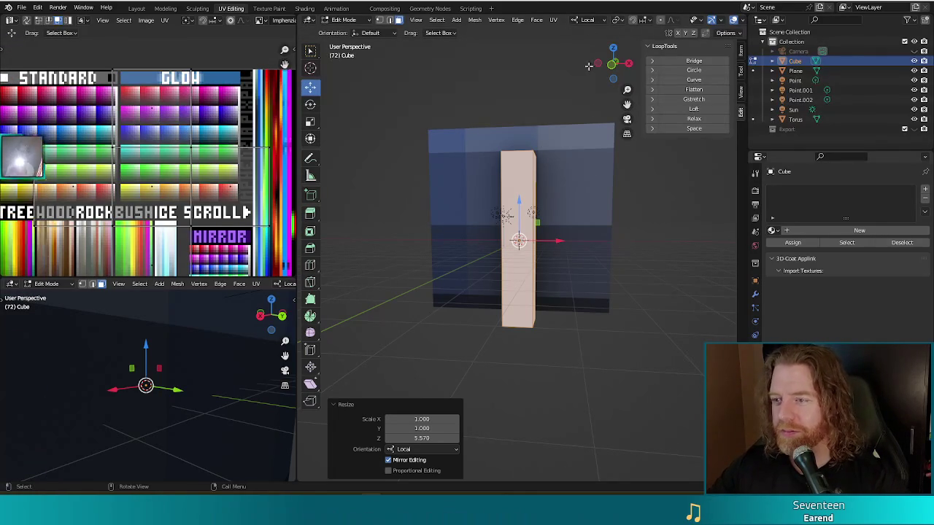
middle_drag(594, 366, 611, 370)
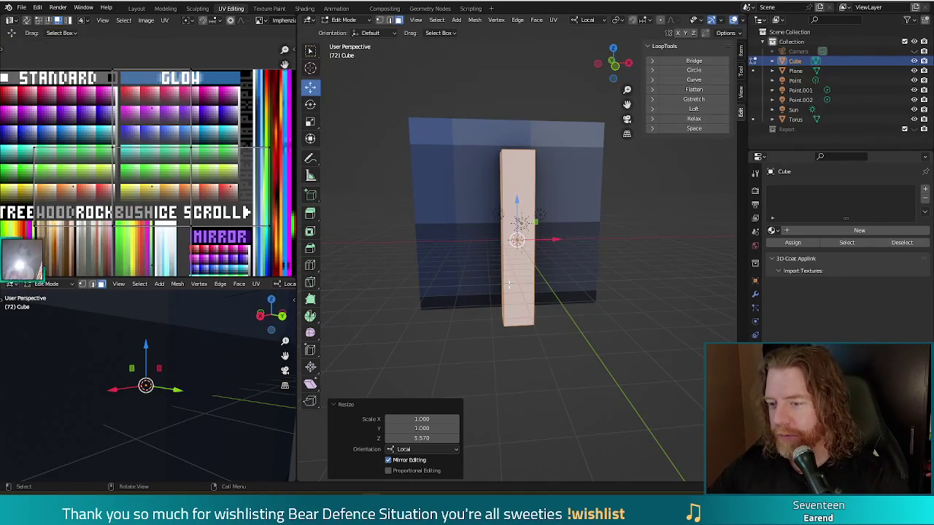
Cut 14 evenly spaced horizontal edge loops around the pillar with Ctrl+R, leaving them unslid
key(ctrl+r)
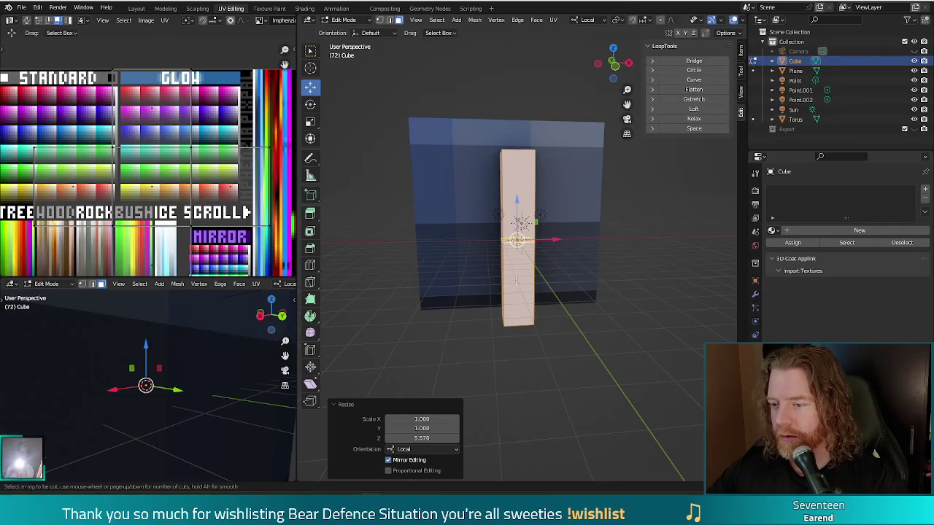
scroll(522, 267, up, 2)
scroll(525, 262, up, 5)
scroll(528, 259, up, 2)
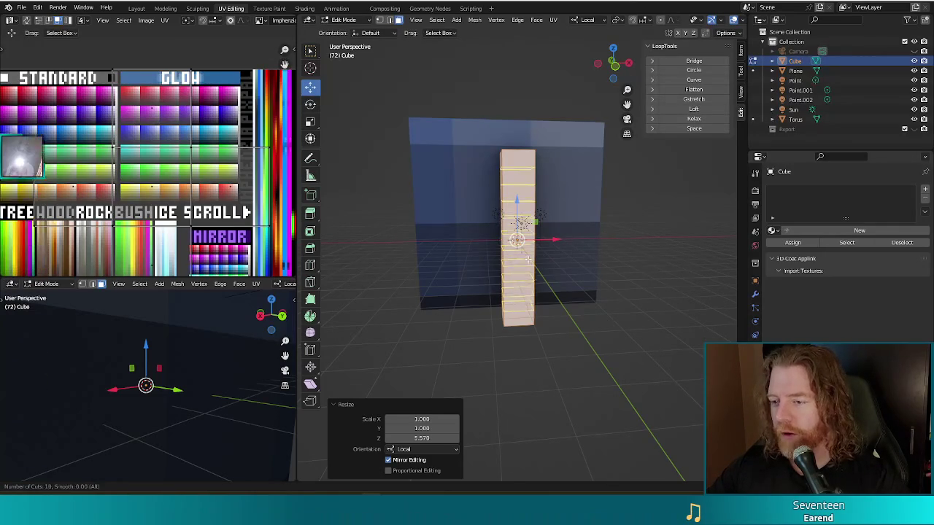
scroll(528, 259, up, 2)
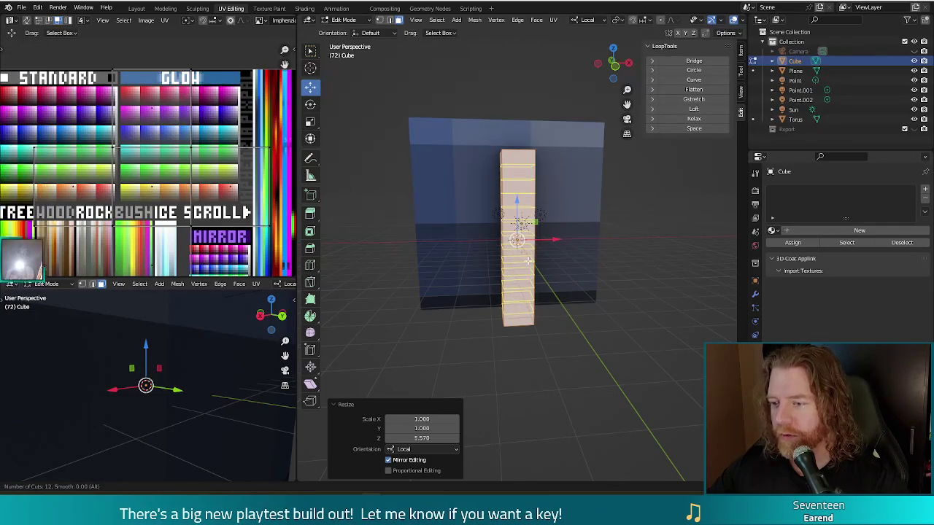
scroll(527, 260, up, 2)
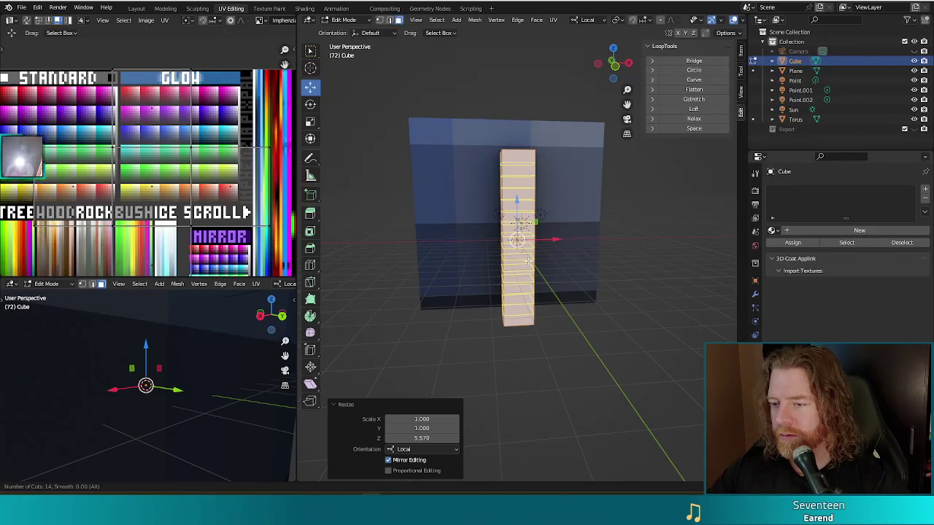
click(527, 260)
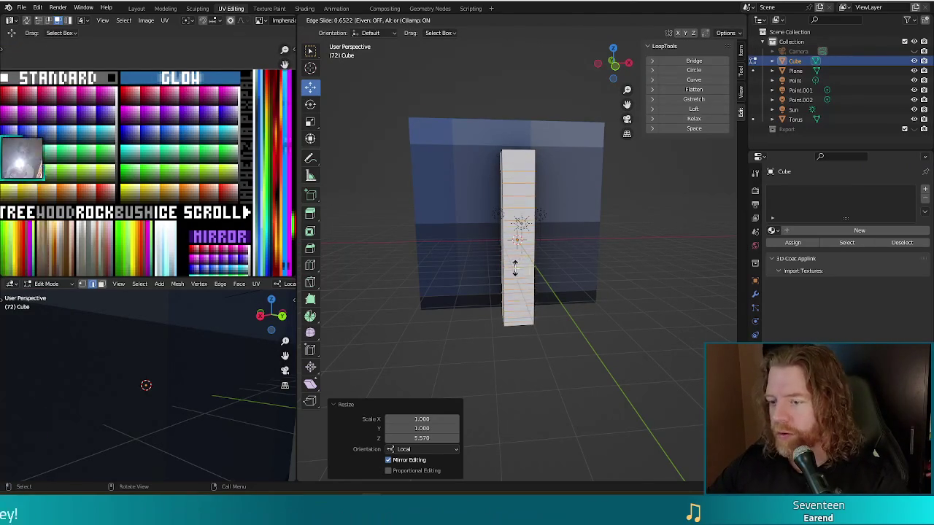
right_click(527, 261)
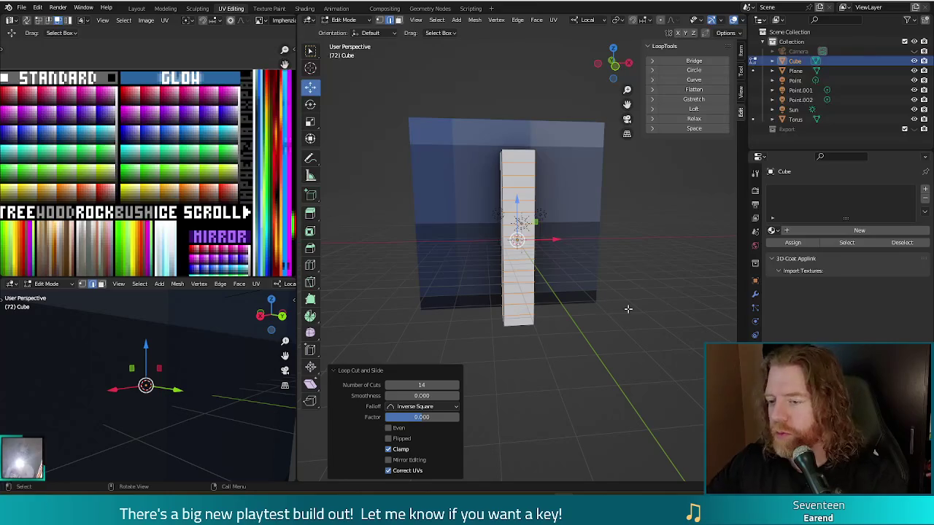
Add 4 evenly spaced vertical loop cuts down the pillar, leaving them unslid
middle_drag(628, 309, 617, 317)
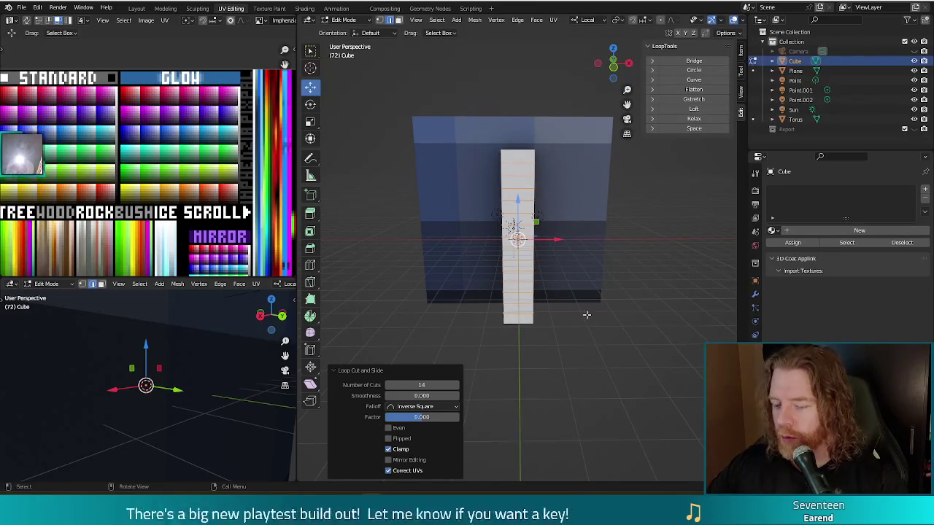
key(ctrl+r)
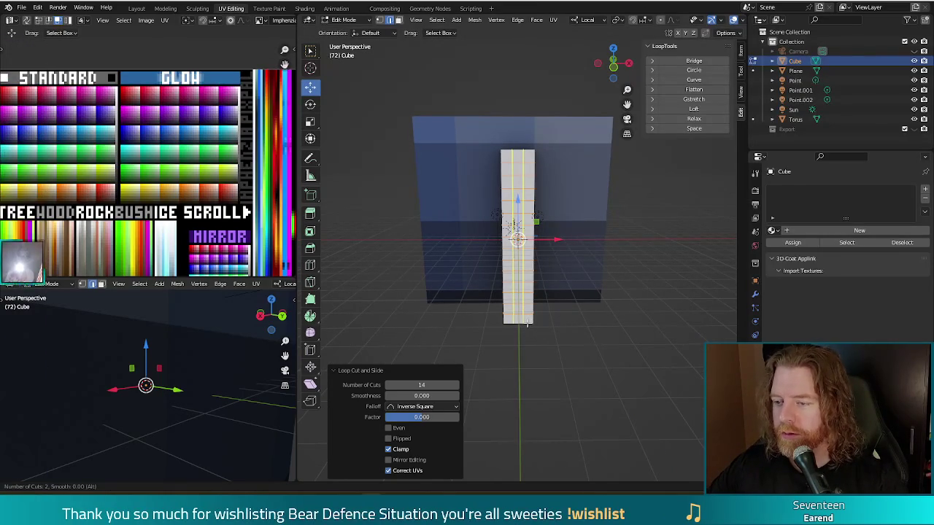
scroll(516, 299, up, 1)
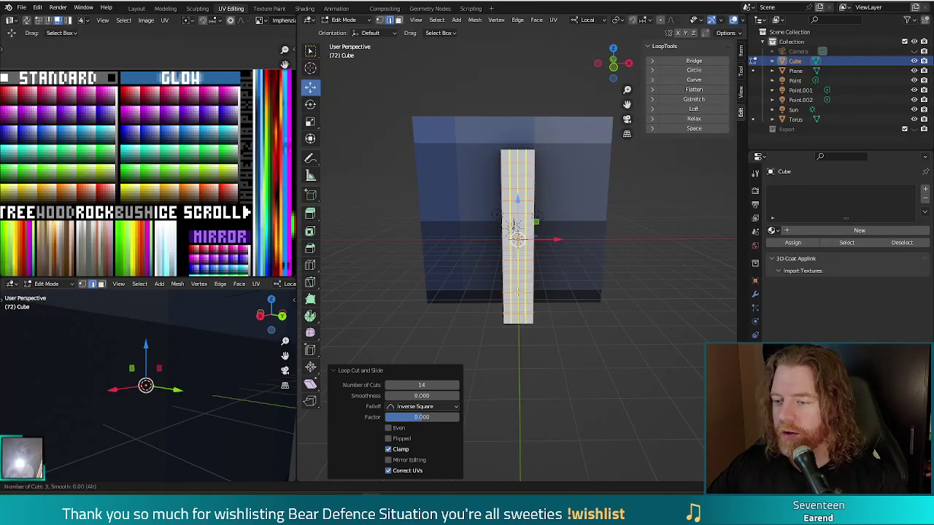
scroll(516, 292, up, 1)
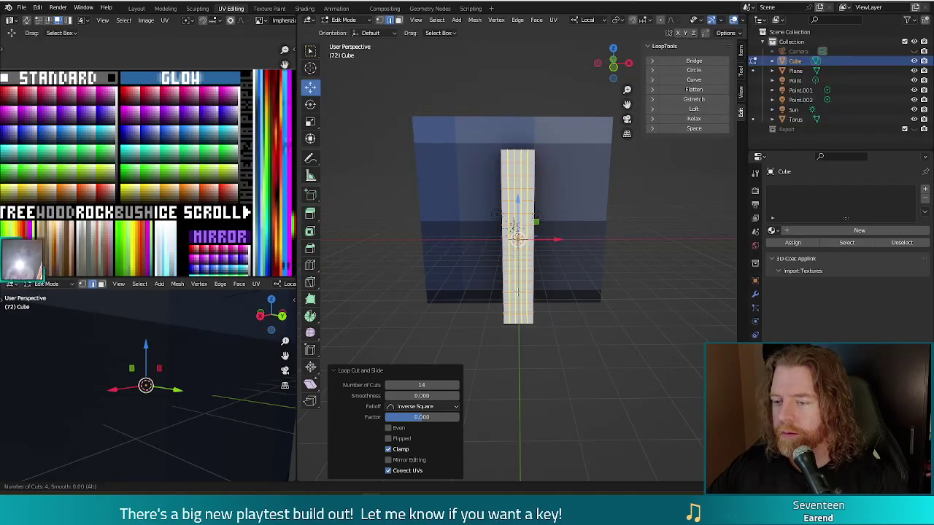
click(516, 292)
right_click(517, 292)
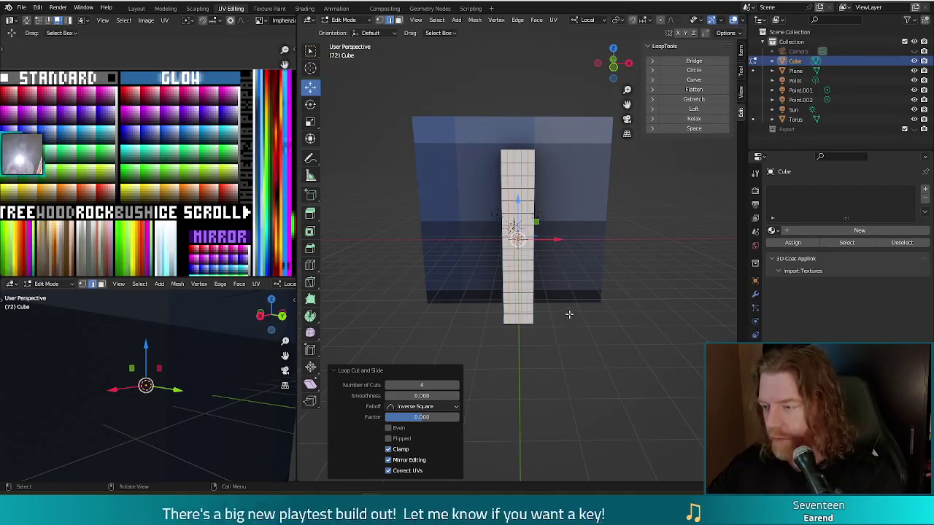
Assign the ImphenziaPixPal material to the pillar
click(775, 231)
click(781, 246)
middle_drag(634, 368, 617, 351)
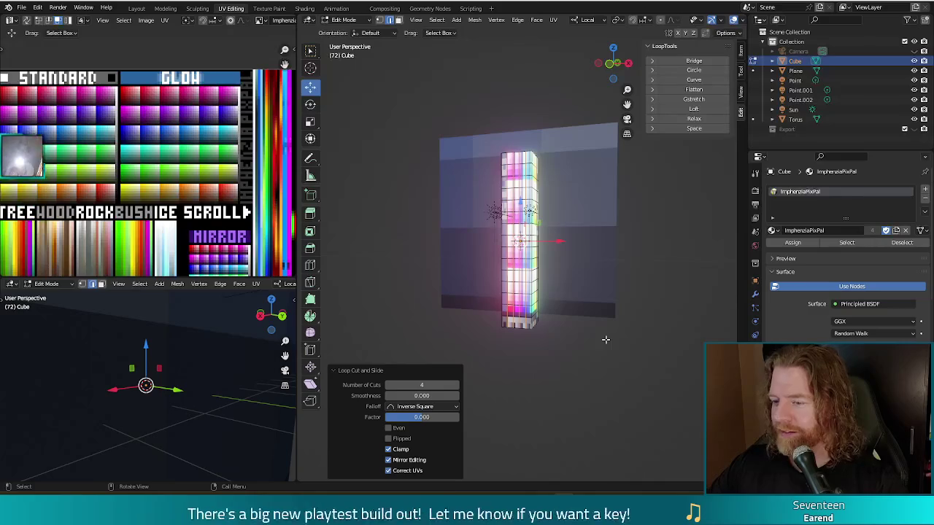
Scale the selected pillar faces' UVs to 0 and move them onto one dark palette swatch
click(551, 359)
mouse_move(551, 359)
middle_down()
mouse_move(552, 367)
mouse_move(573, 364)
middle_up()
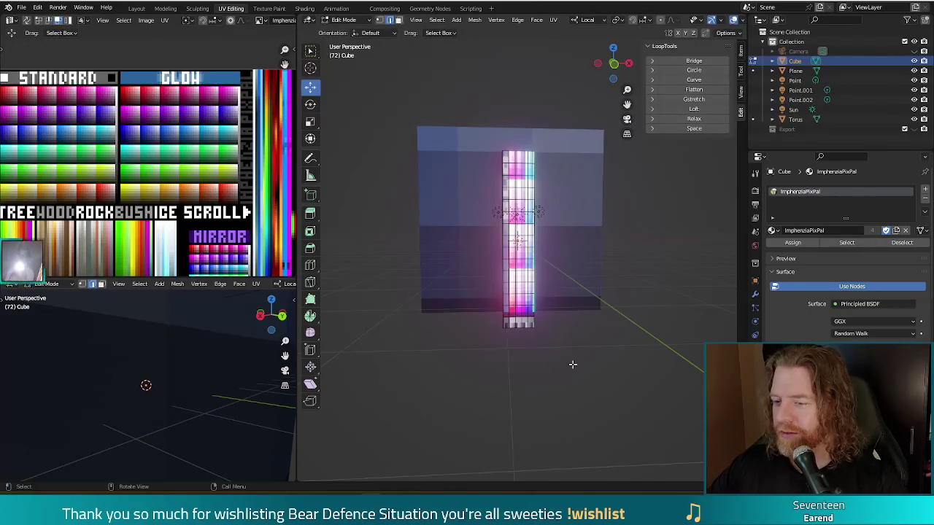
alt+click(521, 325)
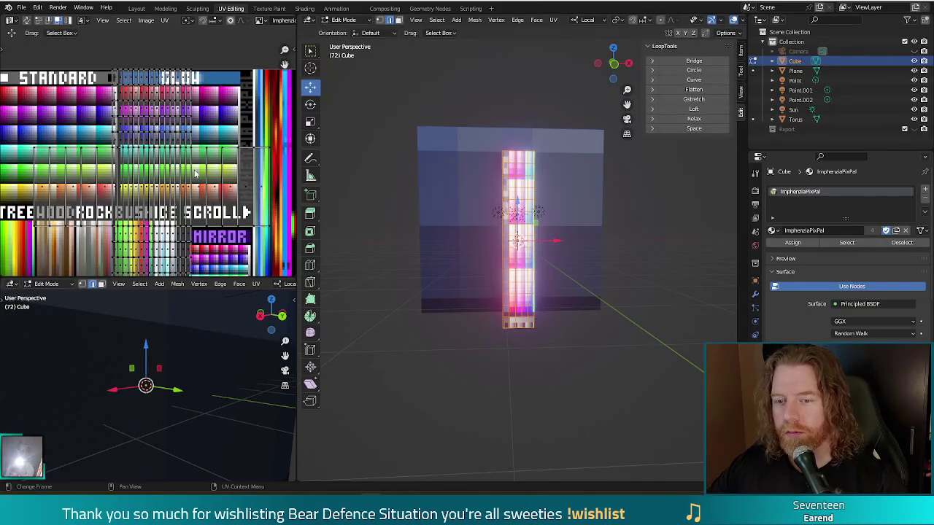
key(s)
key(0)
key(Return)
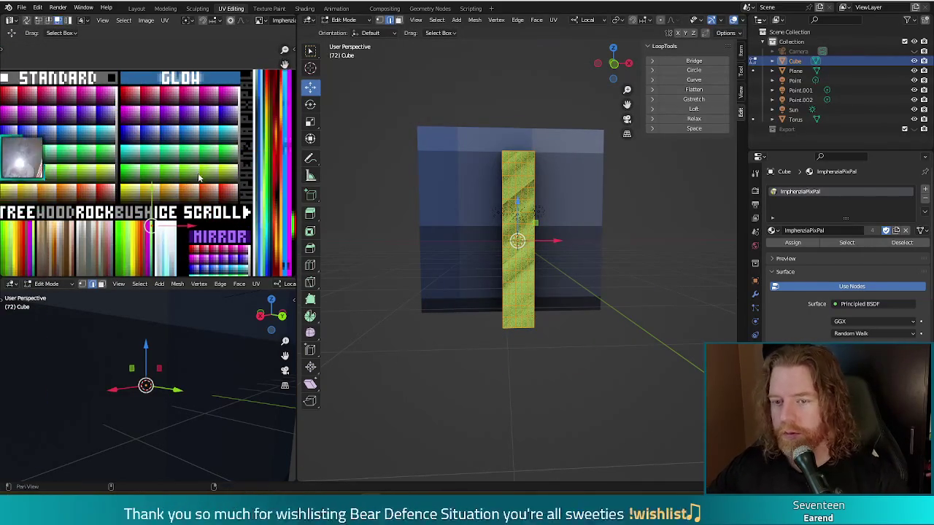
middle_drag(157, 228, 182, 148)
drag(182, 149, 146, 116)
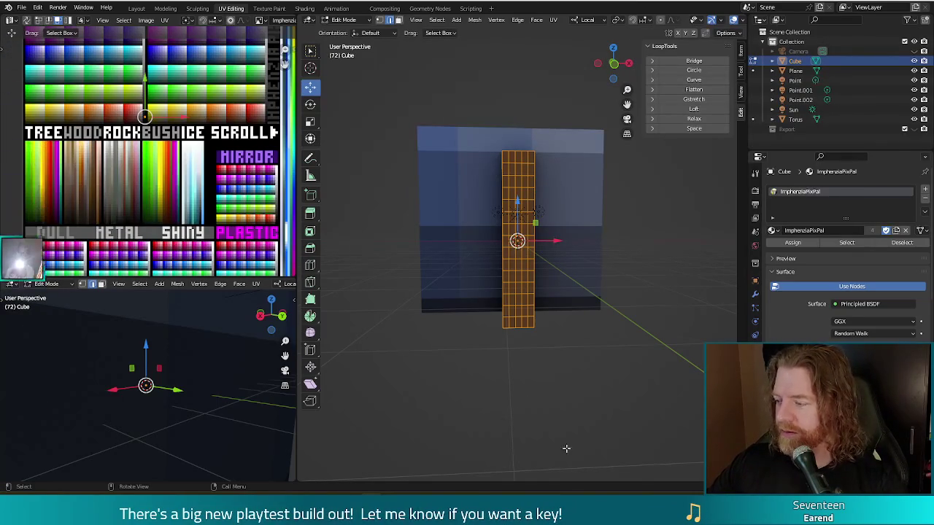
key(alt+a)
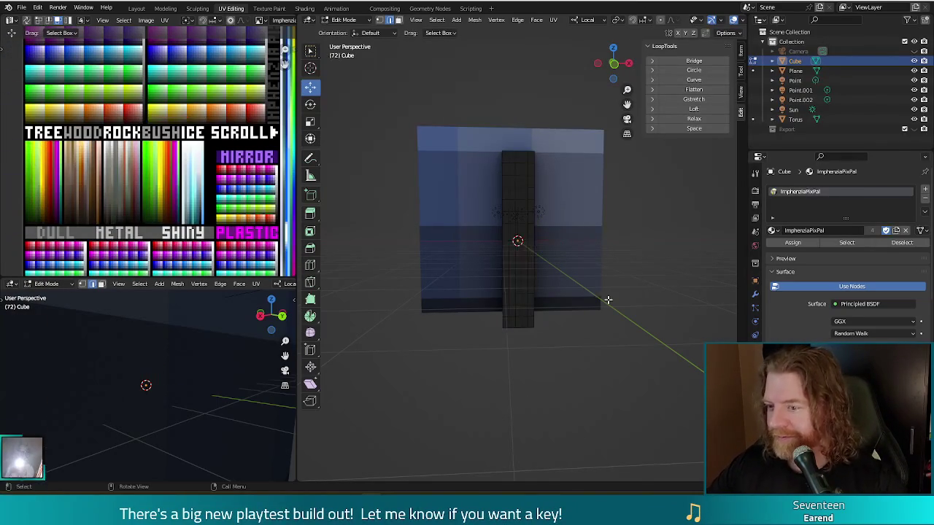
Hide the three point lights and the sun lamp from the viewport
mouse_move(636, 383)
middle_down()
mouse_move(619, 305)
mouse_move(594, 309)
middle_up()
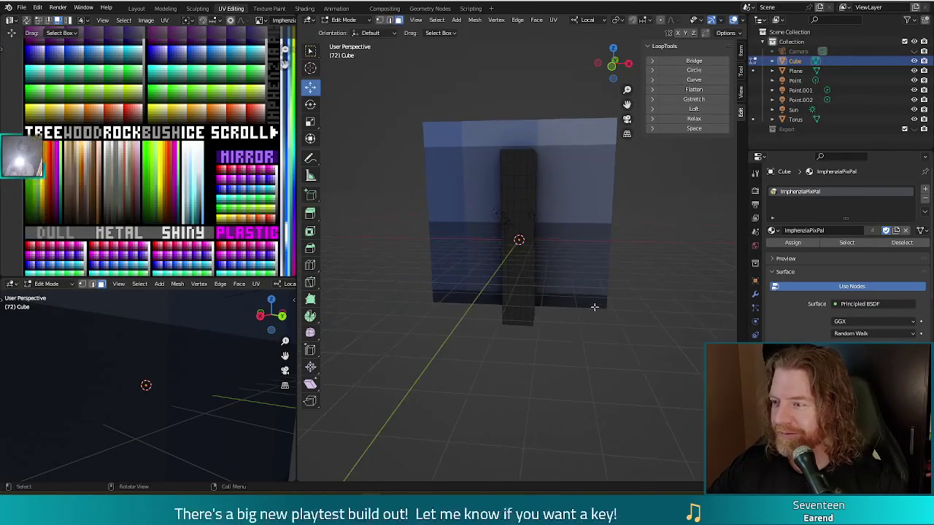
drag(915, 81, 916, 100)
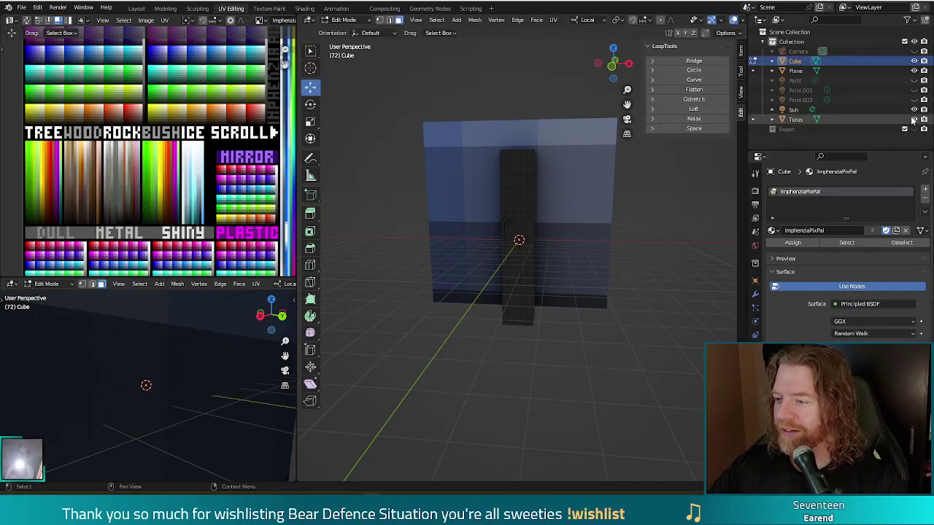
click(914, 110)
Delete the Torus object from the scene
click(857, 120)
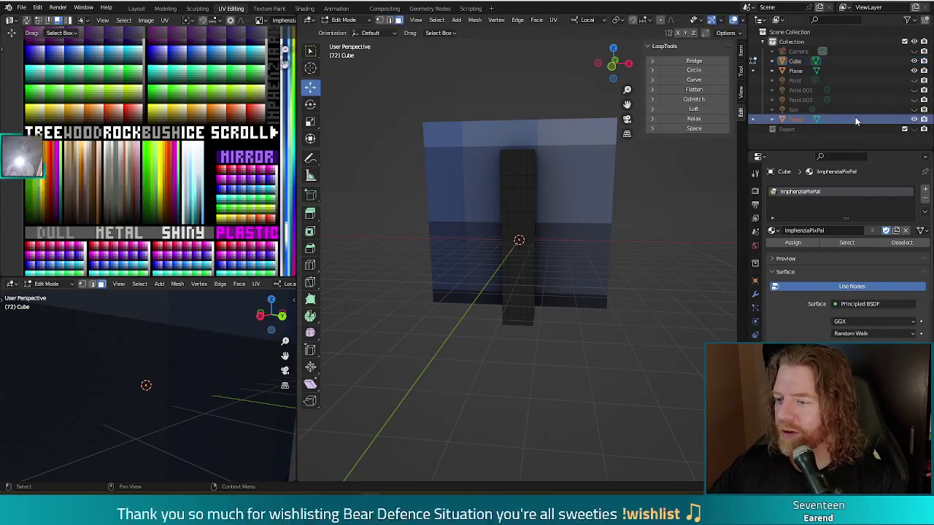
middle_drag(660, 290, 676, 315)
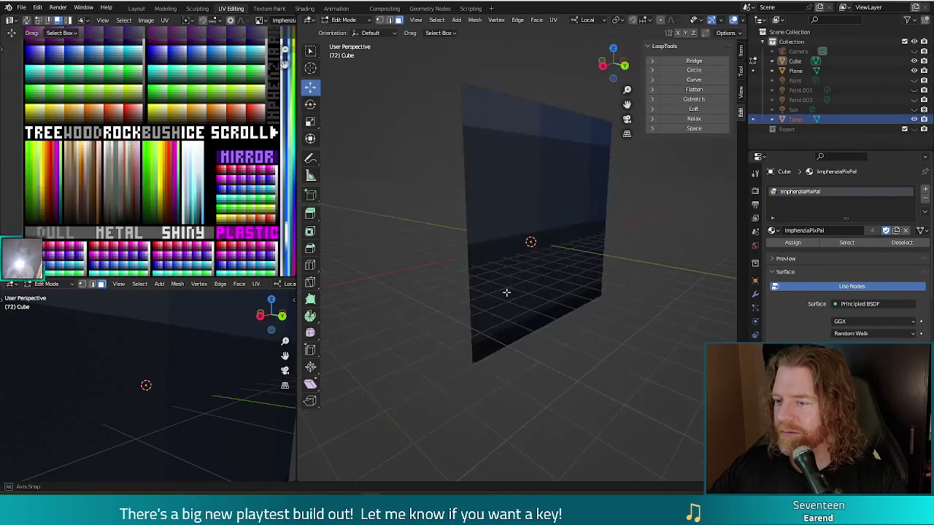
key(Tab)
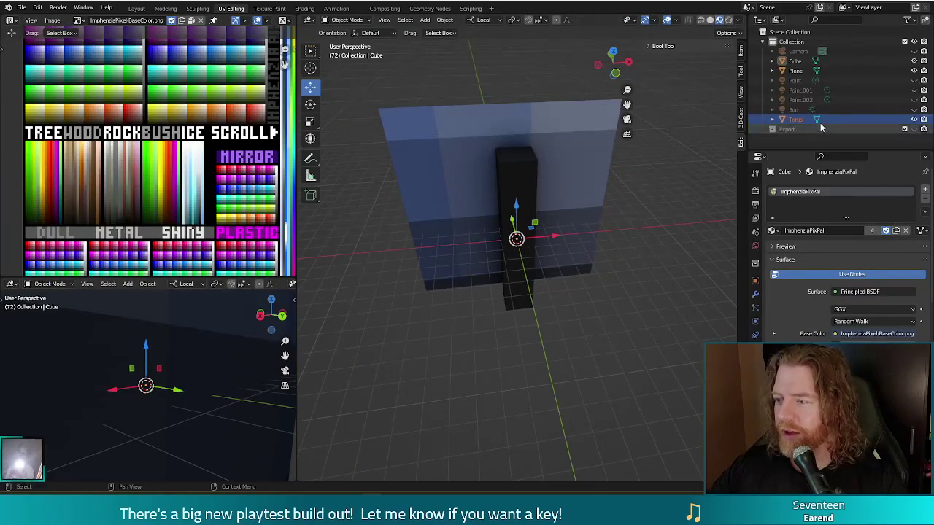
click(792, 120)
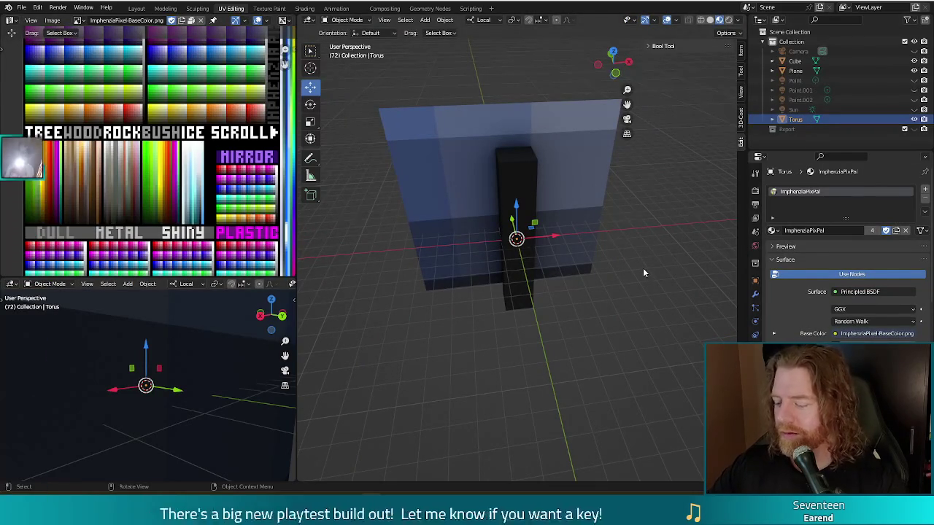
key(Delete)
Select the dark pillar cube and enter Edit Mode on its mesh
mouse_move(637, 270)
middle_down()
mouse_move(432, 318)
mouse_move(572, 331)
middle_up()
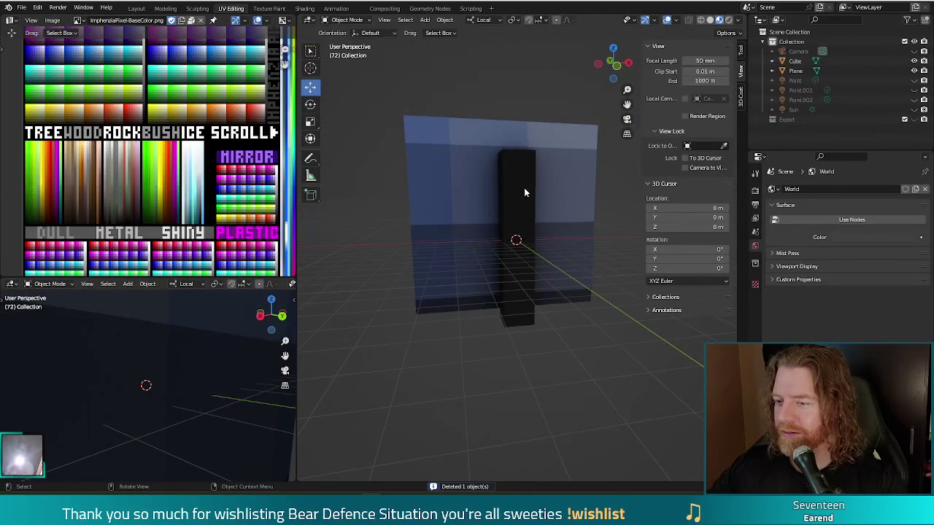
click(514, 210)
key(Tab)
middle_drag(547, 258, 615, 361)
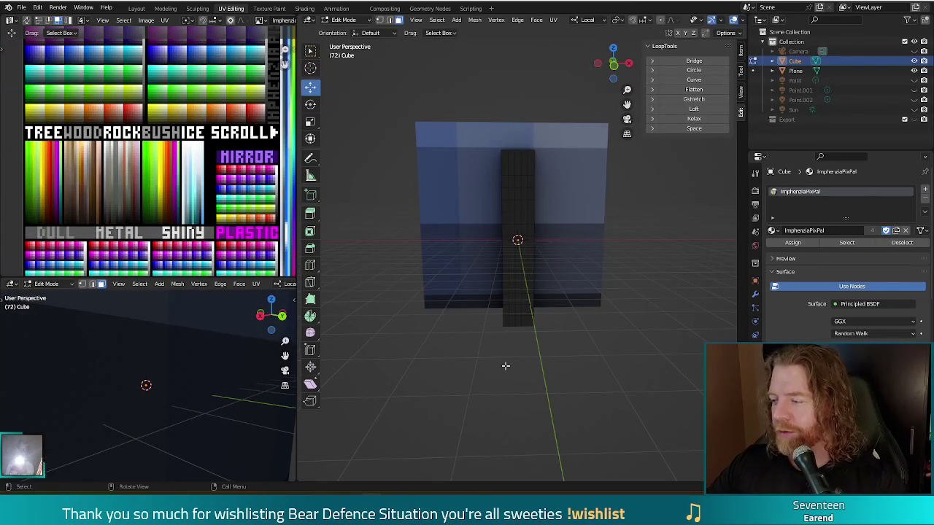
Select about a dozen scattered window faces from the pillar's top down to its bottom
middle_drag(563, 292, 619, 339)
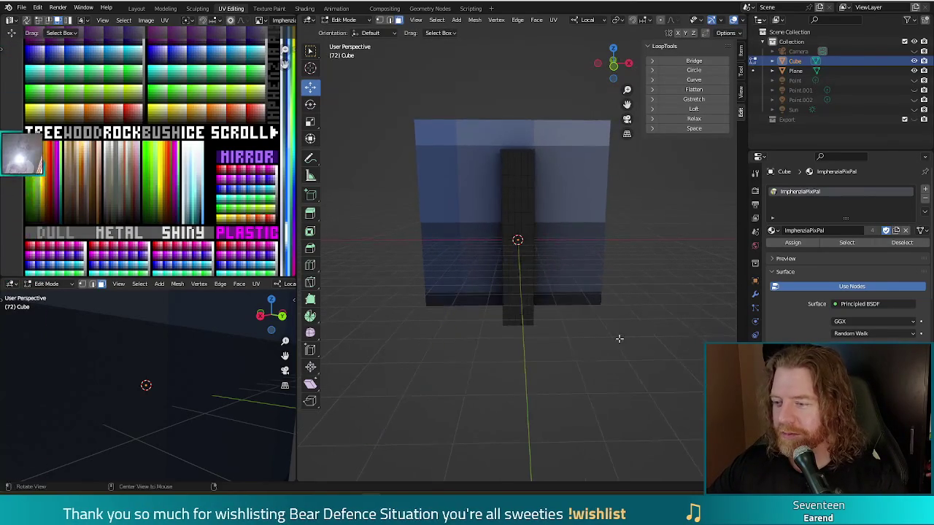
click(521, 163)
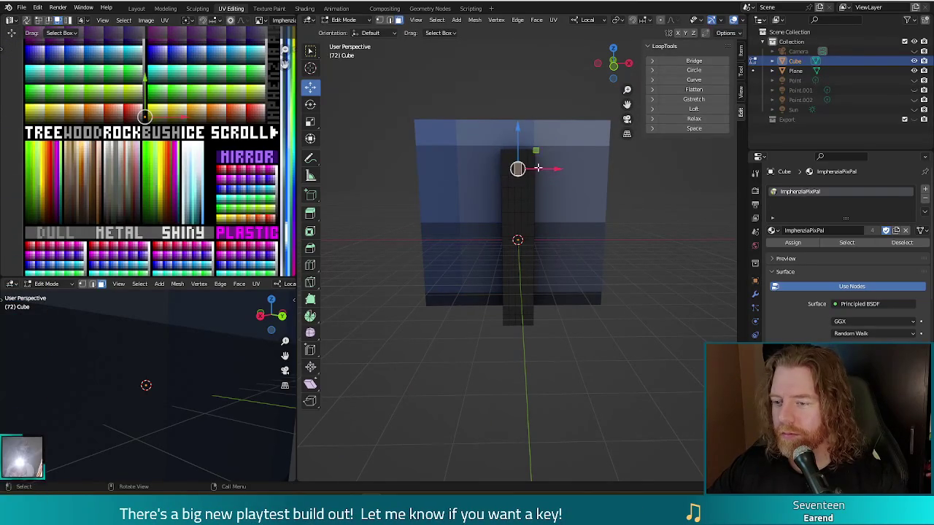
ctrl+click(511, 175)
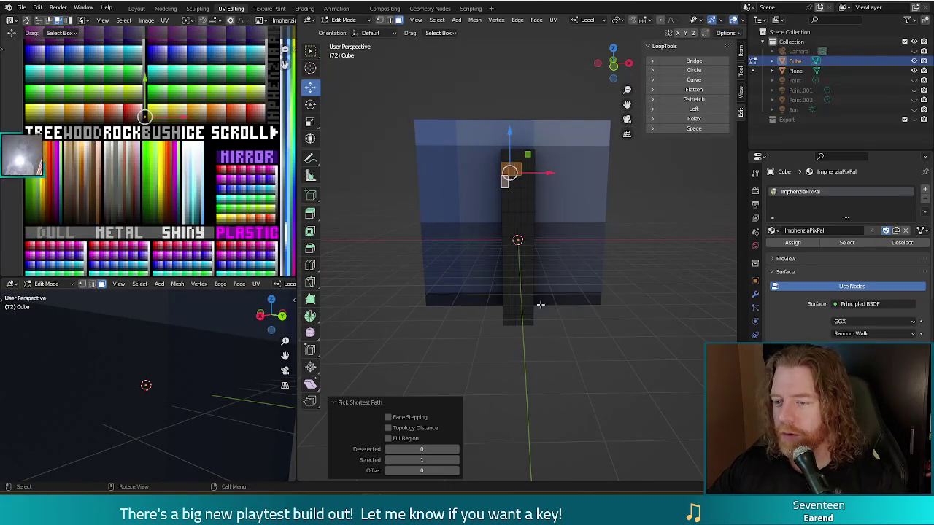
click(528, 224)
click(522, 169)
shift+click(503, 180)
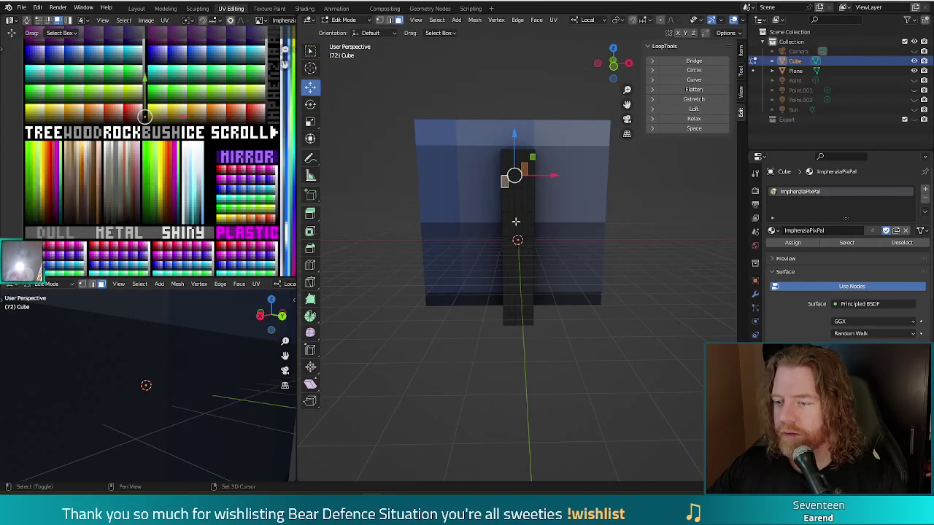
shift+click(519, 223)
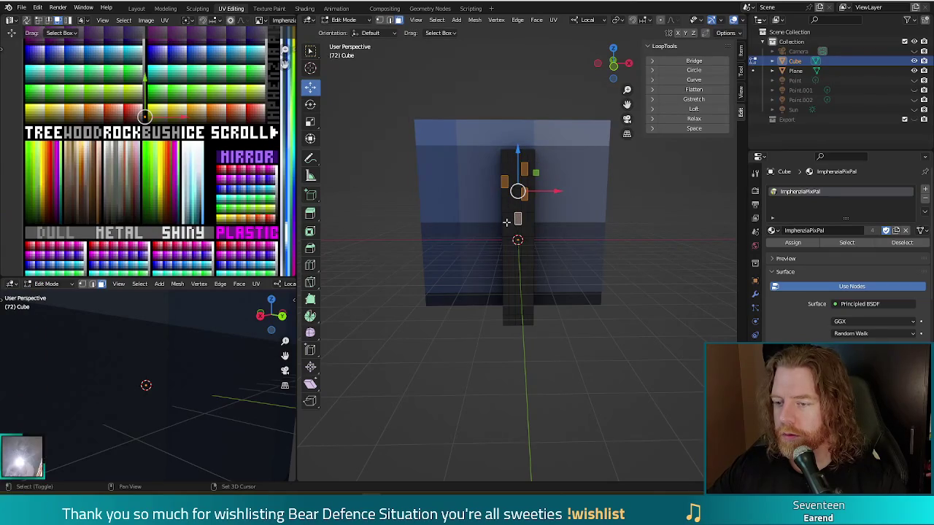
shift+click(504, 231)
shift+click(524, 266)
shift+click(531, 242)
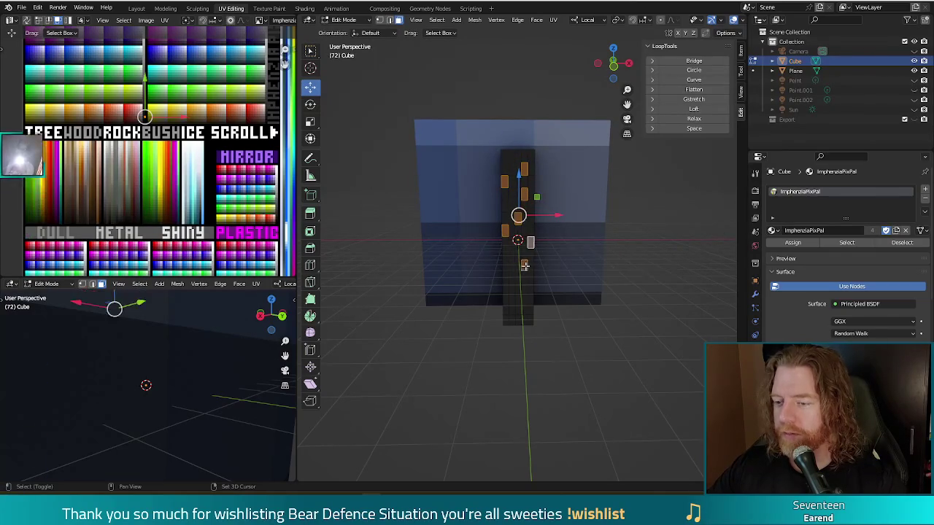
shift+click(505, 288)
shift+click(530, 288)
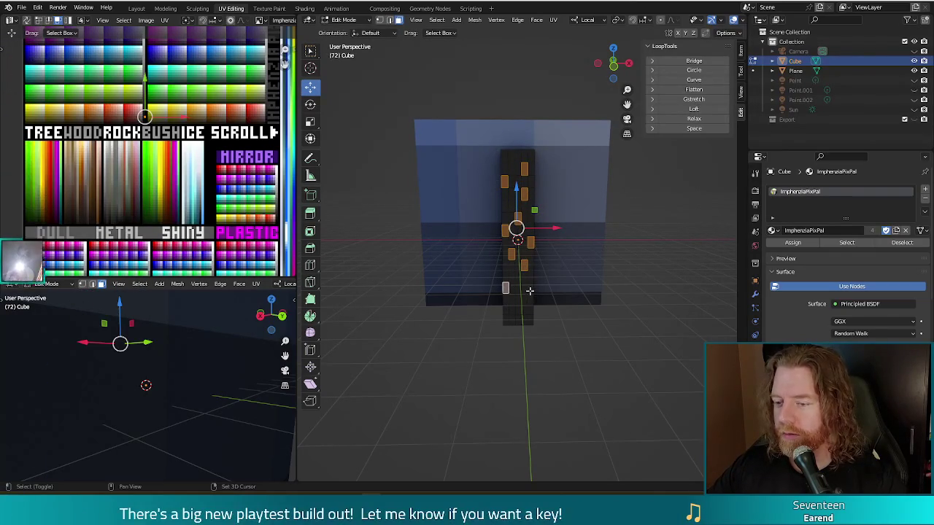
shift+click(524, 309)
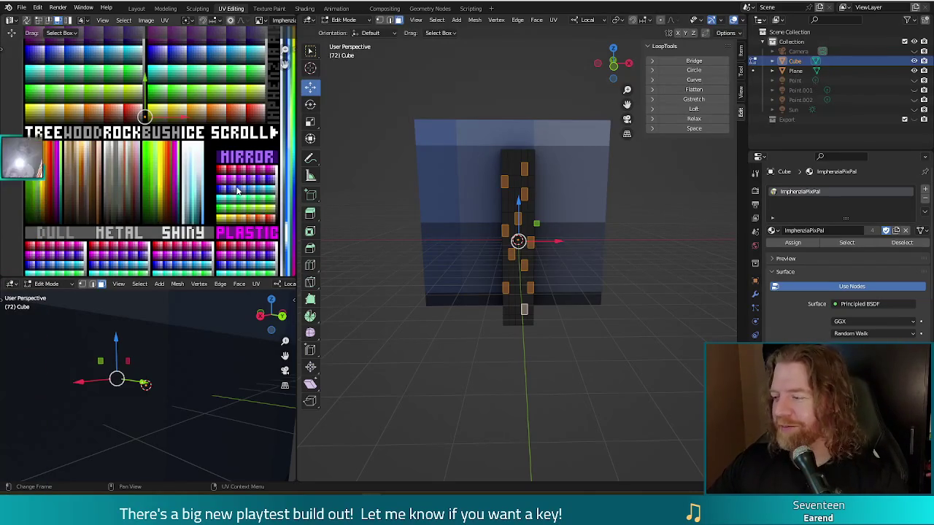
Bring the palette's Glow colours into view and start moving the window UVs
scroll(199, 181, up, 3)
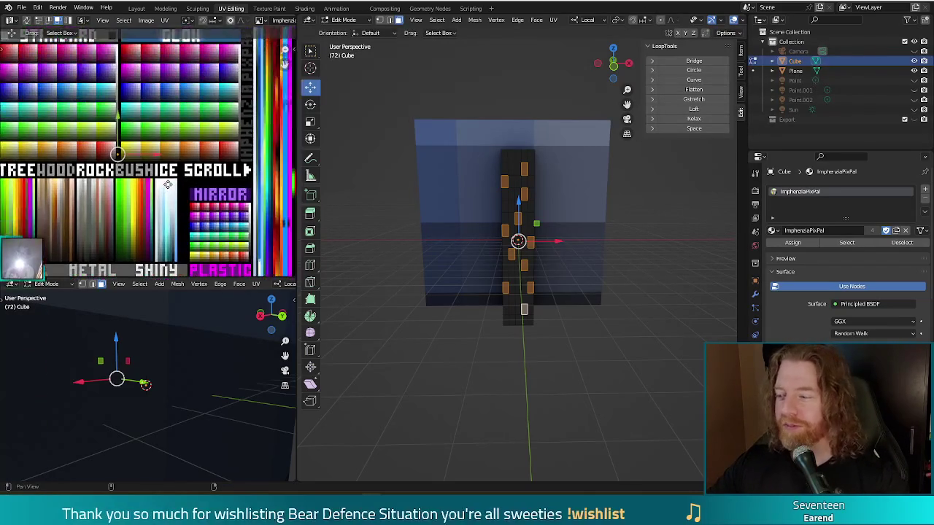
shift+scroll(202, 188, up, 2)
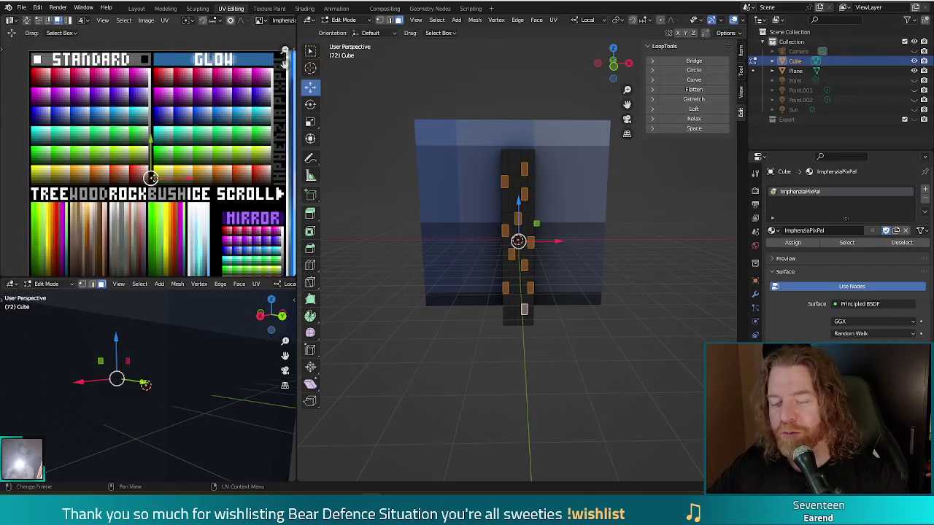
key(g)
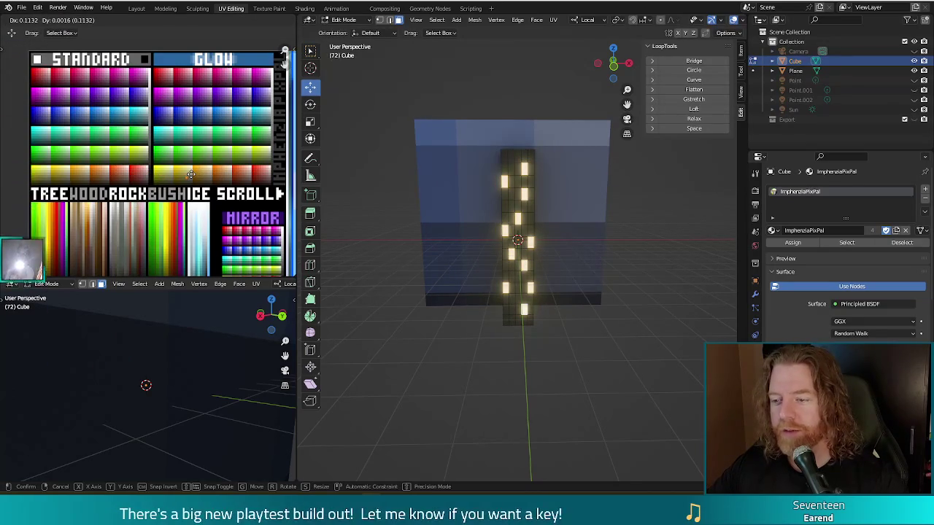
Drop the window UVs onto the yellow Glow swatch and view the pillar in Object Mode
click(190, 174)
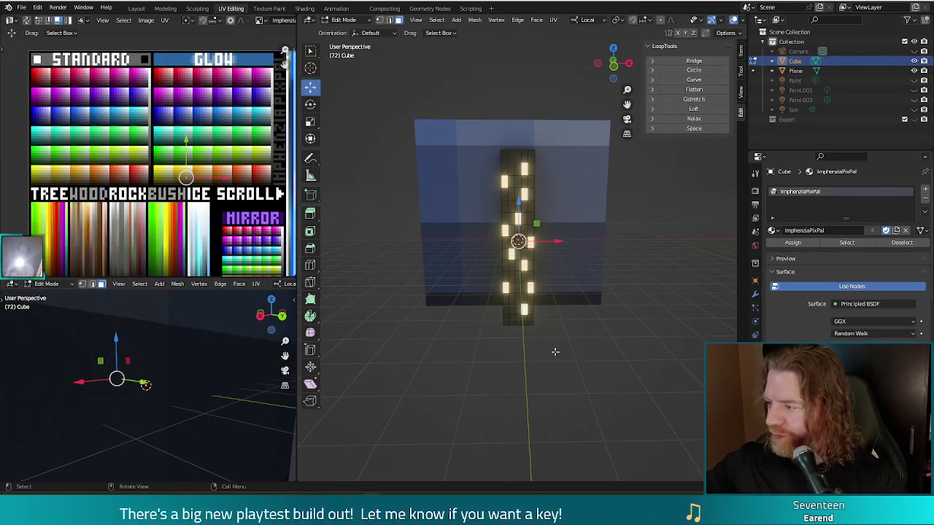
key(Tab)
click(606, 367)
mouse_move(633, 342)
middle_down()
mouse_move(616, 341)
mouse_move(606, 324)
mouse_move(563, 317)
mouse_move(664, 329)
mouse_move(637, 352)
middle_up()
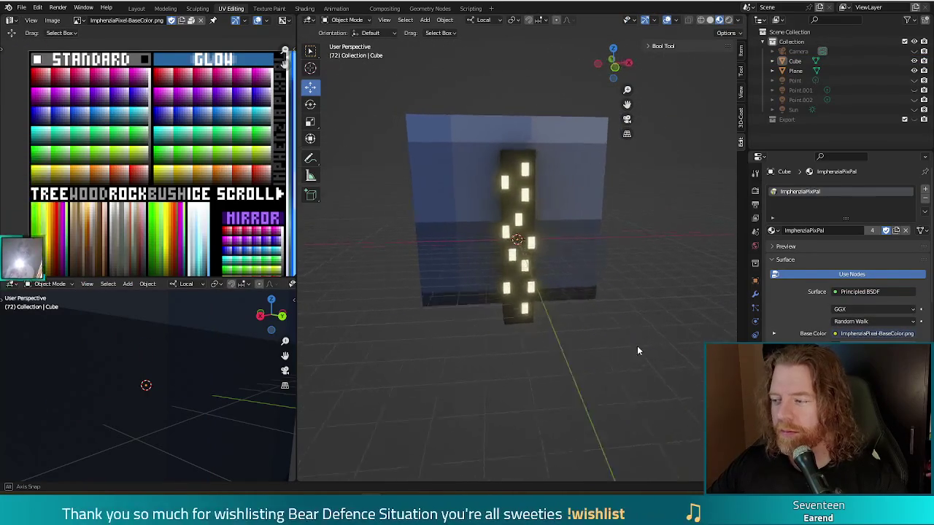
Undo twice to get back into Edit Mode on the pillar
key(ctrl+z)
key(ctrl+z)
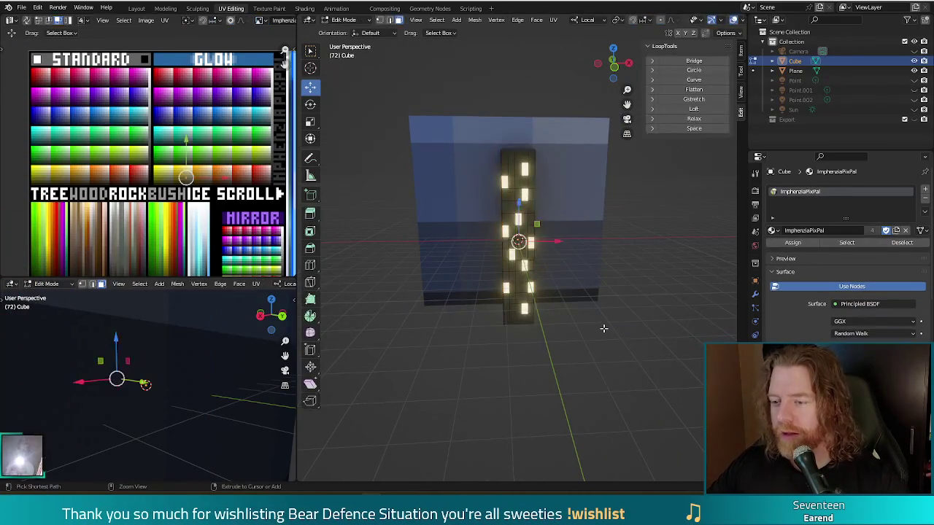
key(ctrl+z)
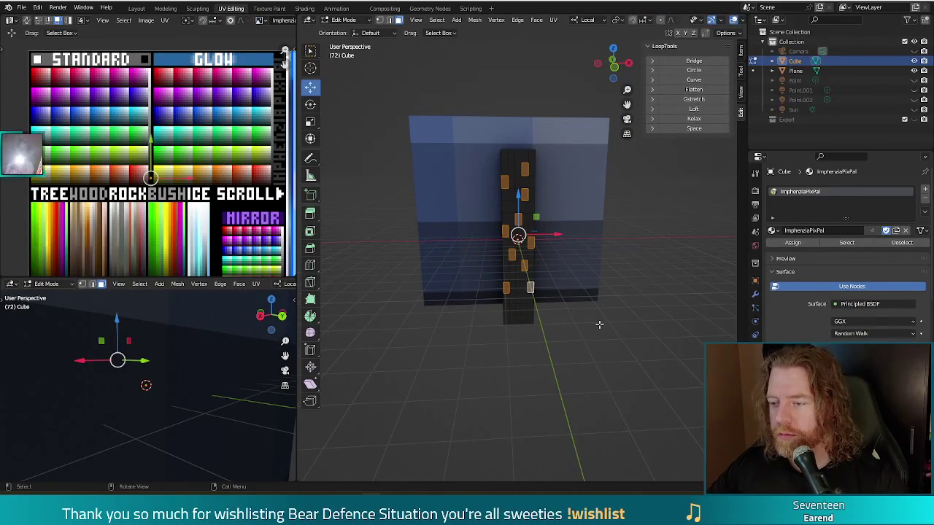
mouse_move(543, 315)
middle_down()
mouse_move(621, 321)
mouse_move(654, 304)
mouse_move(622, 316)
mouse_move(545, 311)
middle_up()
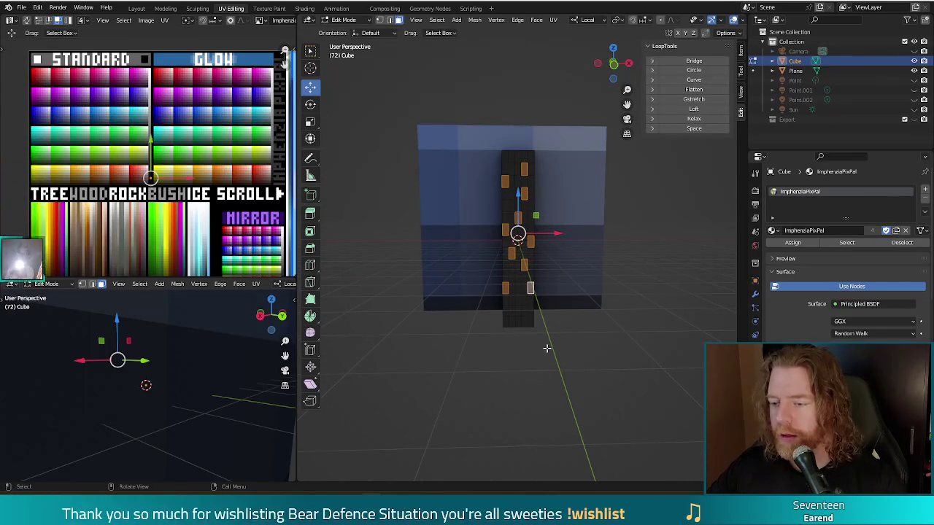
In front view, circle-select the pillar's whole front column of faces from top to bottom
key(alt+a)
key(KP_1)
key(c)
click(520, 171)
drag(519, 171, 518, 325)
right_click(518, 325)
mouse_move(630, 375)
middle_down()
mouse_move(589, 384)
mouse_move(576, 430)
mouse_move(674, 355)
mouse_move(634, 365)
middle_up()
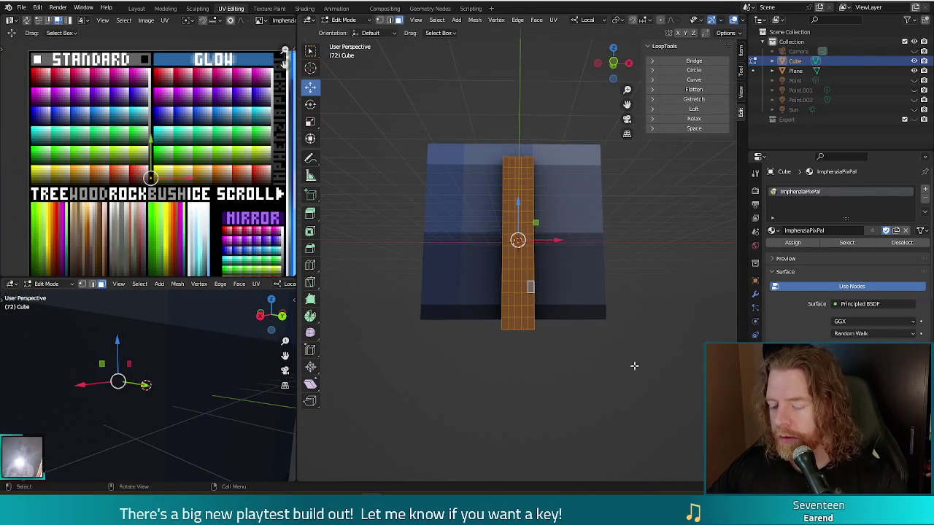
Inset the selected column faces after a couple of cancelled attempts
key(i)
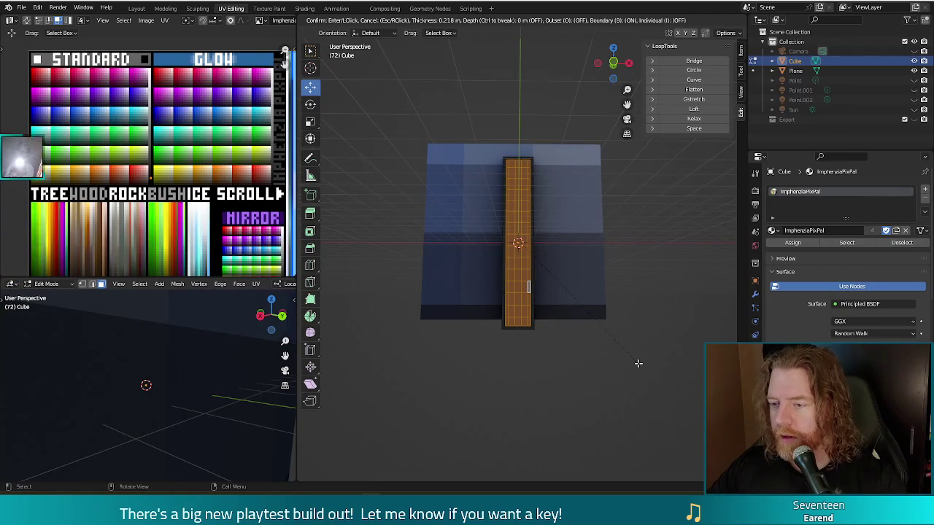
right_click(638, 363)
key(period)
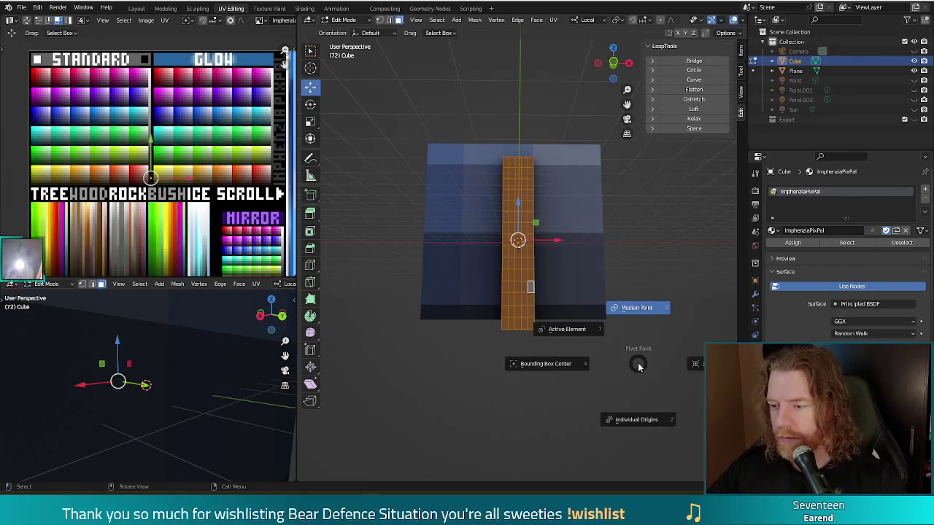
key(Escape)
key(i)
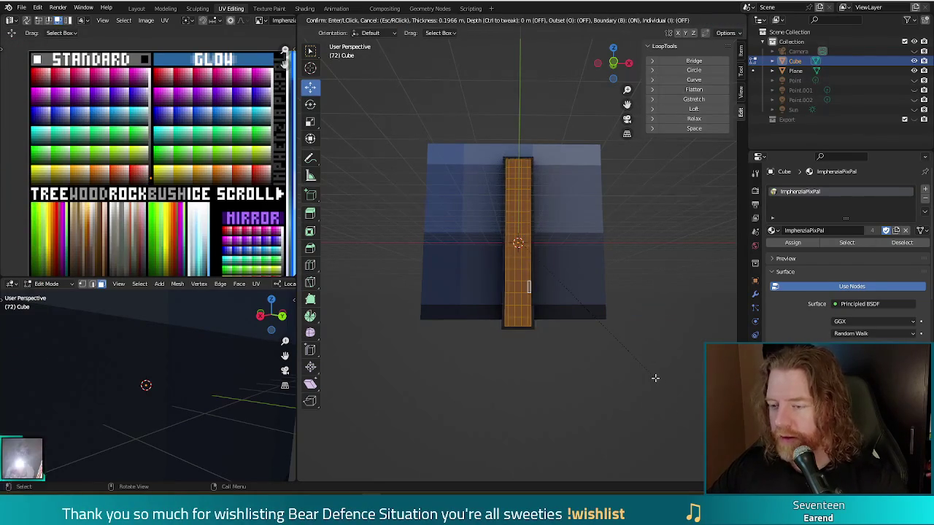
right_click(654, 378)
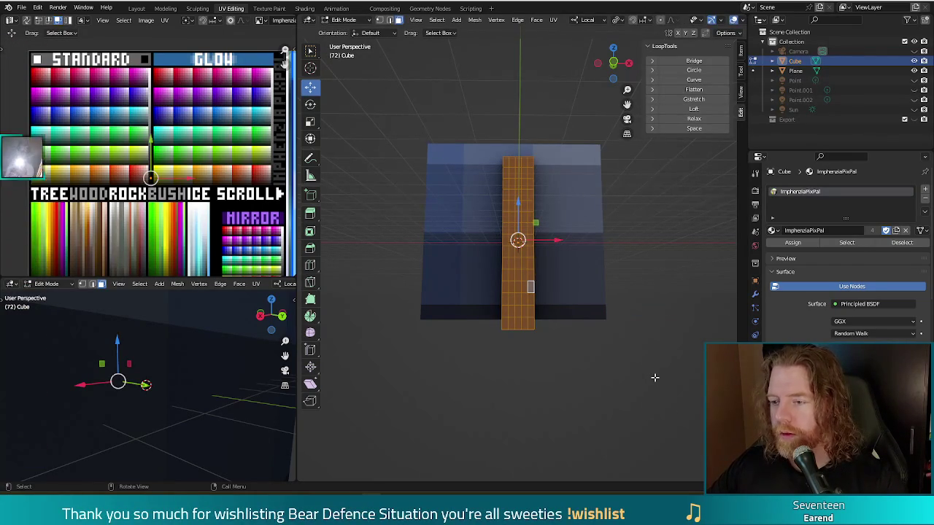
mouse_move(638, 375)
middle_down()
mouse_move(651, 392)
mouse_move(644, 351)
middle_up()
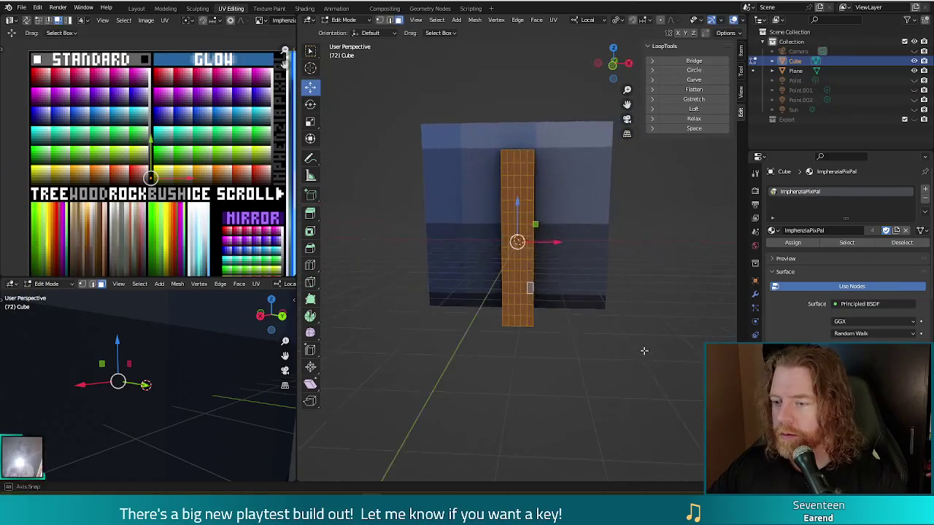
key(i)
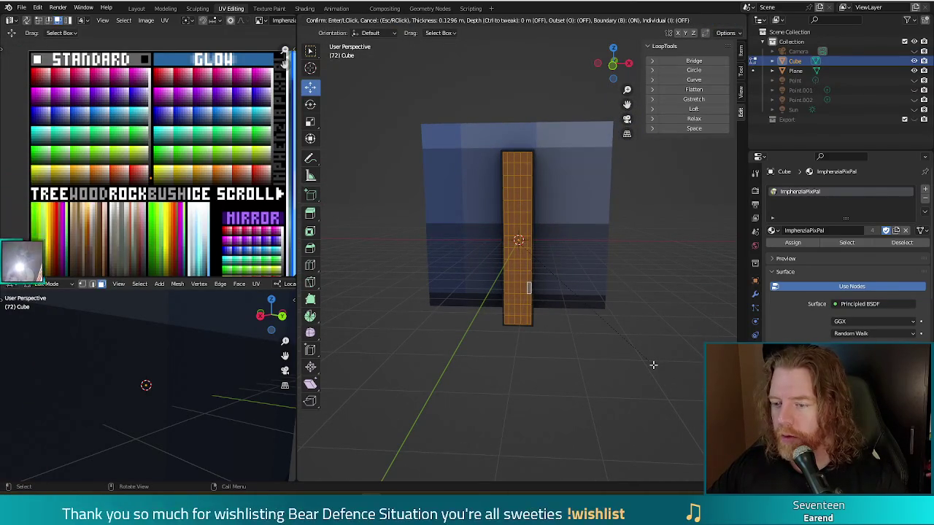
click(653, 364)
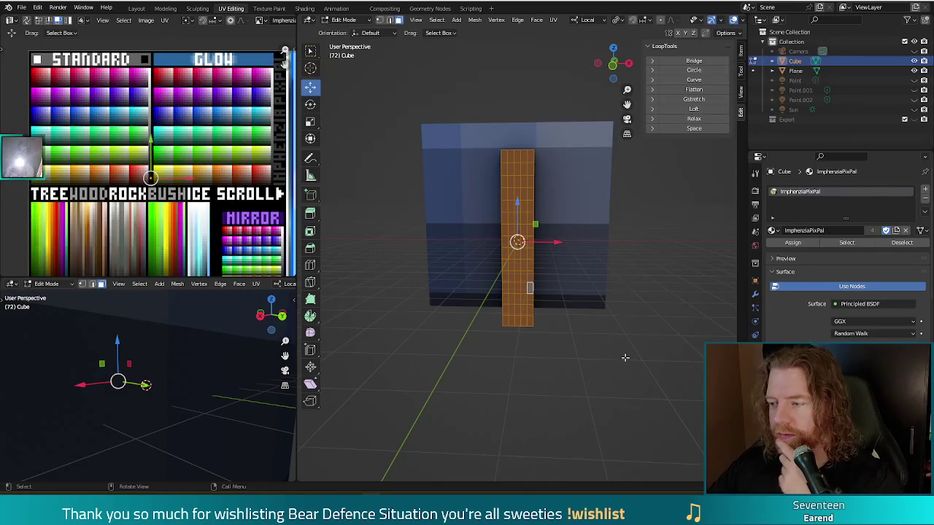
Change the pivot setting and inset each column face individually by 0.07737 m
key(period)
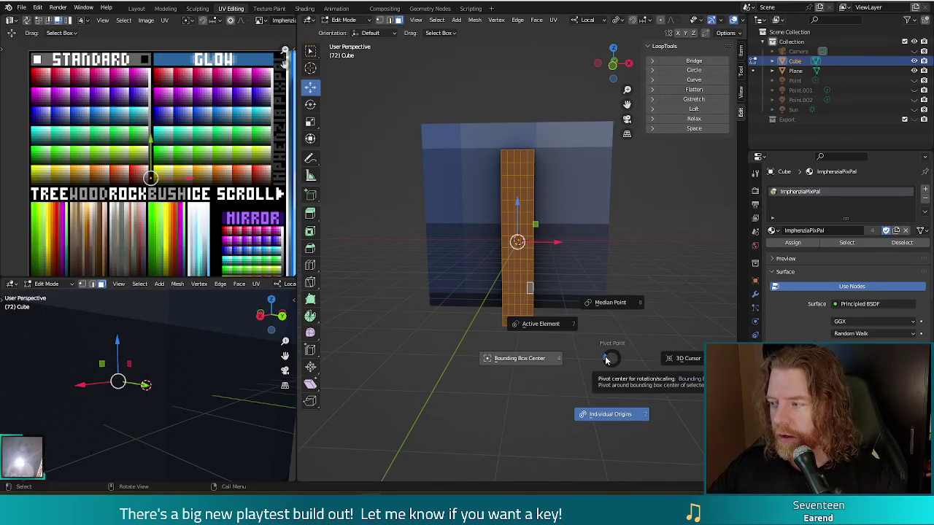
click(605, 360)
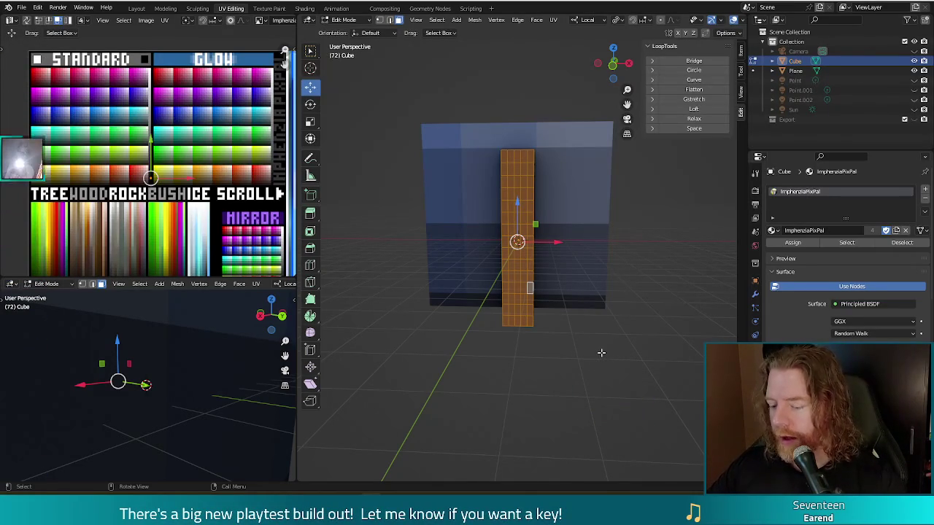
key(i)
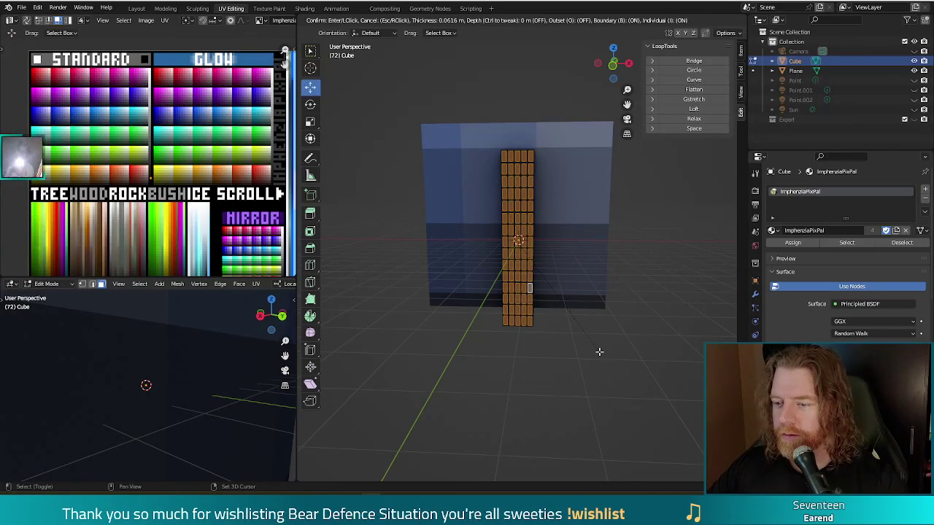
click(596, 351)
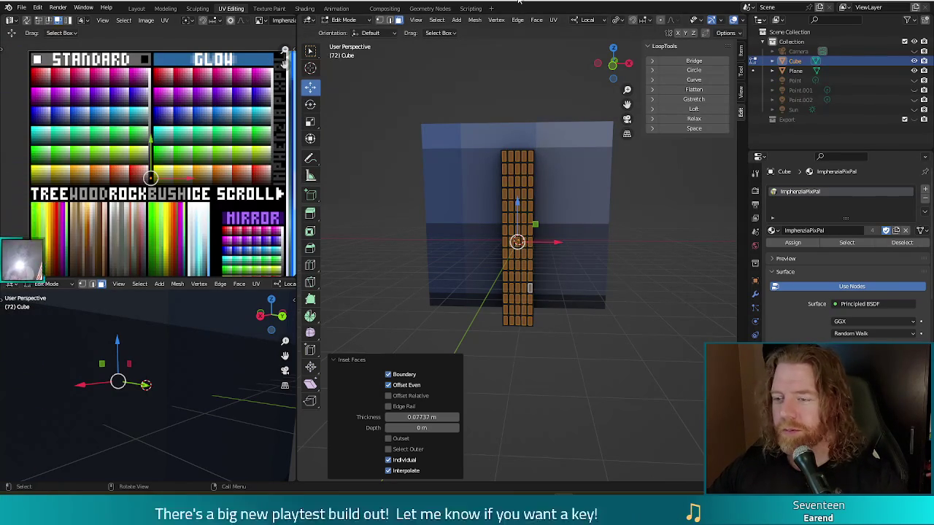
Click empty viewport space to deselect every face on the inset column
click(590, 354)
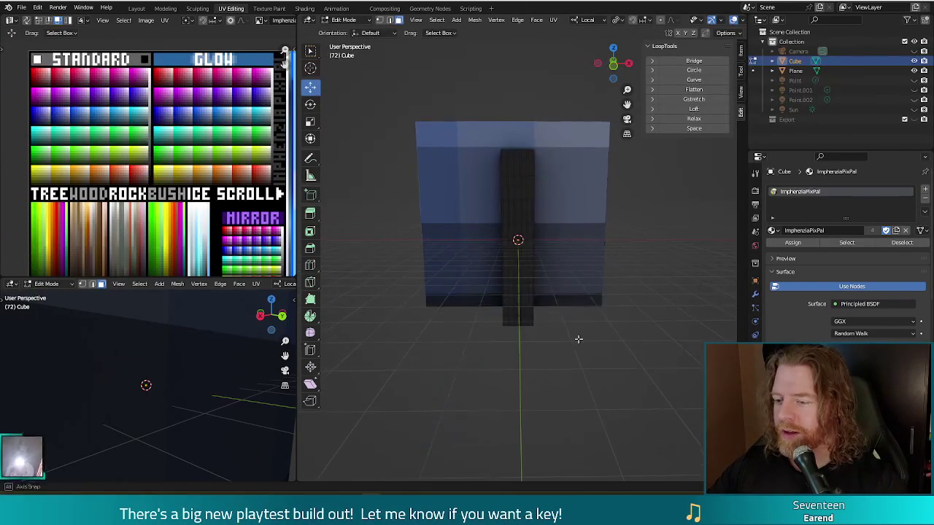
Zoom in and select scattered inset window panels across the column's top and middle
scroll(587, 288, up, 4)
scroll(597, 261, down, 2)
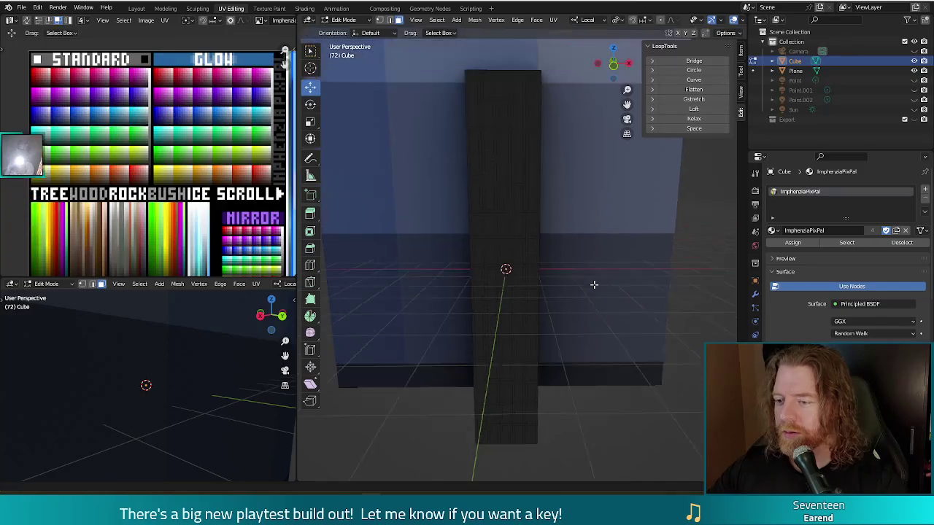
scroll(596, 260, down, 2)
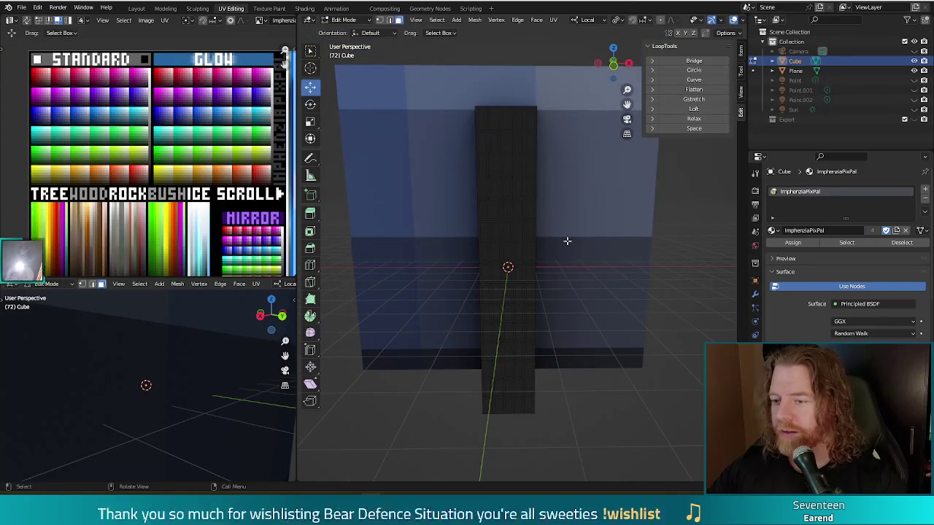
click(481, 119)
shift+click(493, 143)
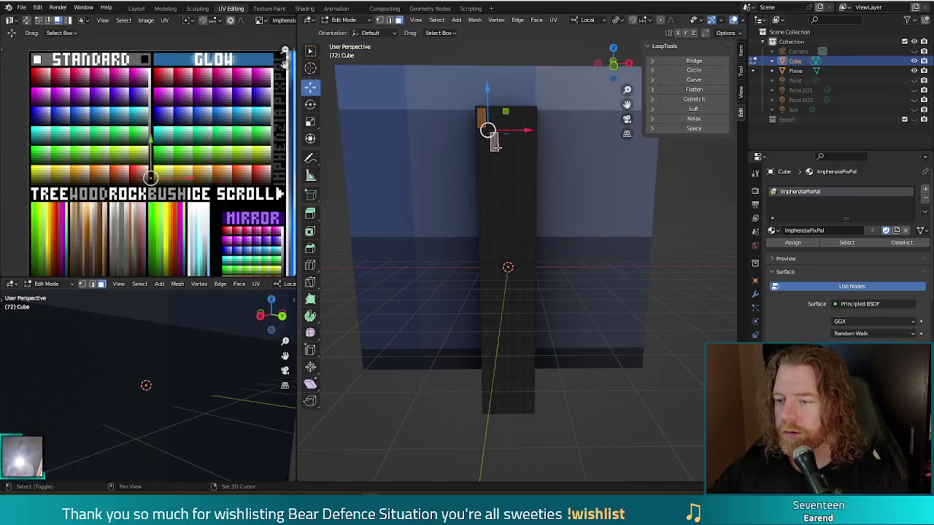
shift+click(529, 142)
shift+click(519, 117)
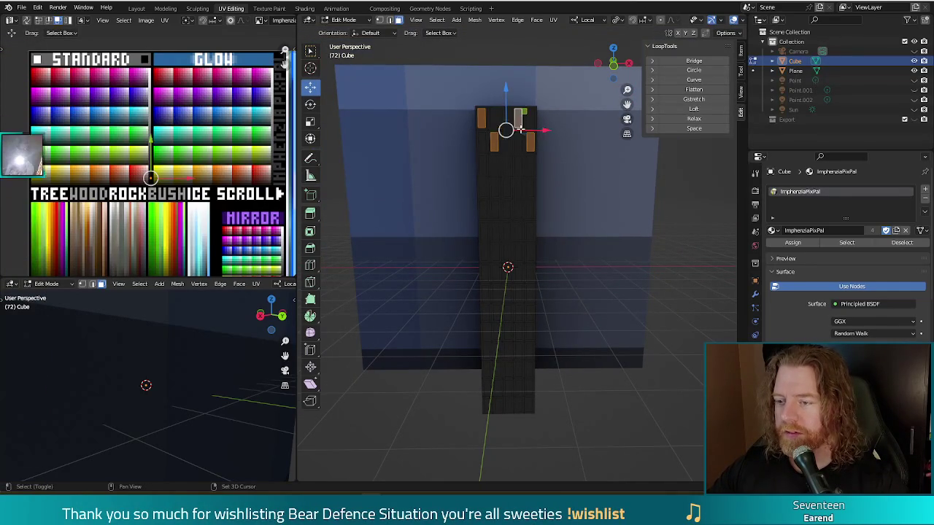
shift+click(517, 187)
shift+click(506, 187)
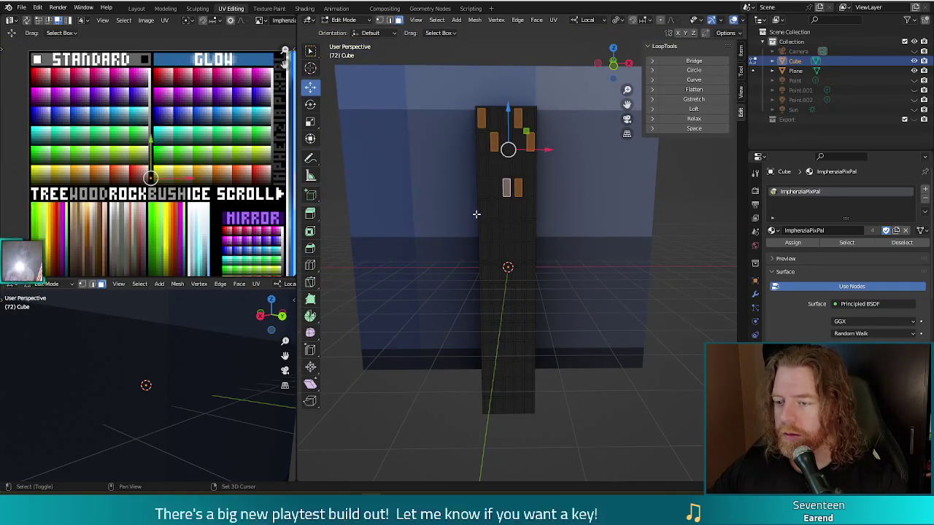
shift+click(496, 232)
shift+click(483, 189)
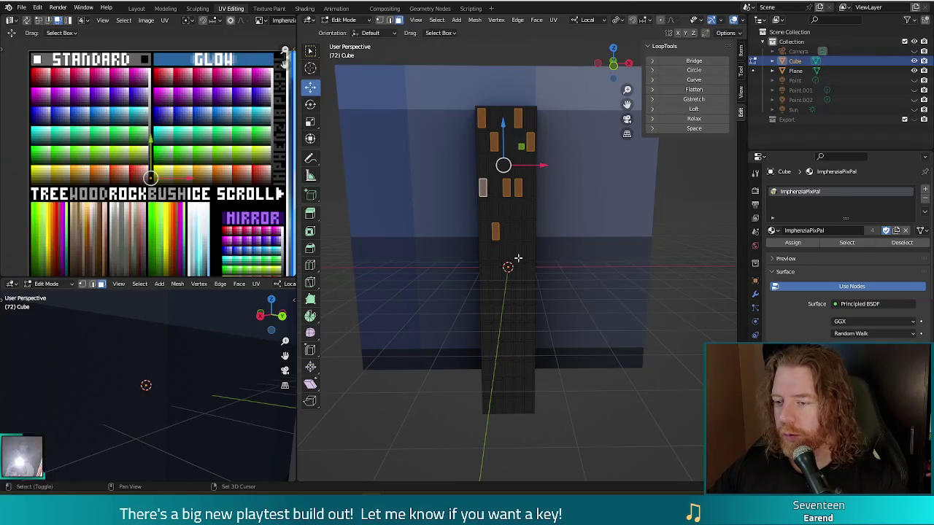
shift+click(529, 251)
shift+click(507, 270)
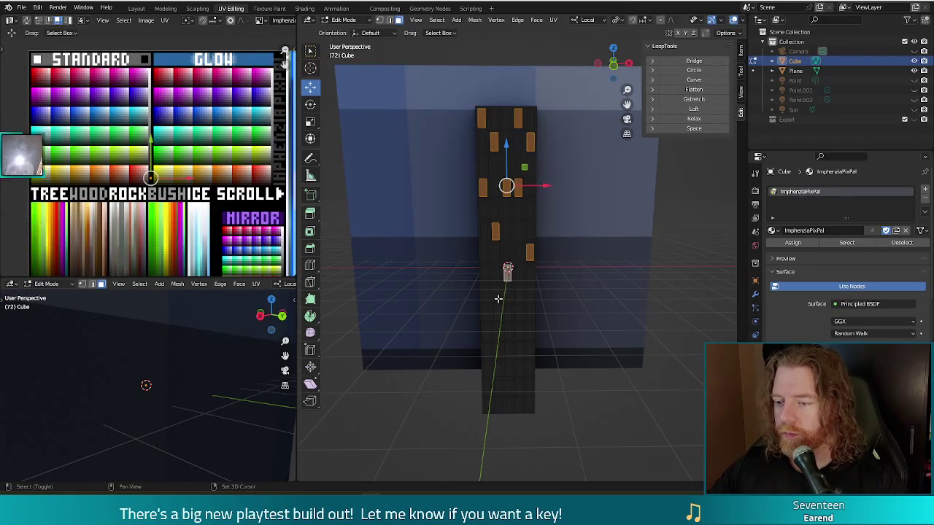
Add scattered lower and bottom window panels, swapping one bottom panel, plus two higher up
shift+click(485, 293)
shift+click(508, 314)
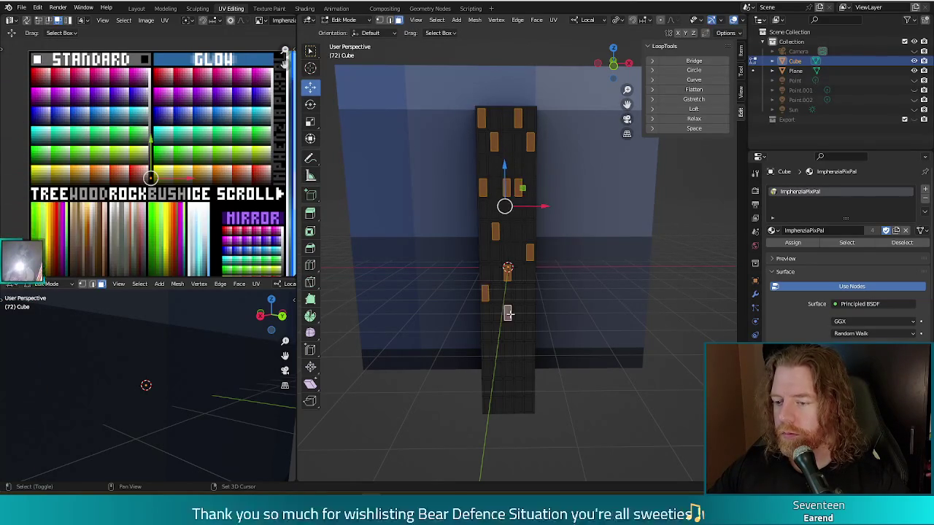
shift+click(519, 352)
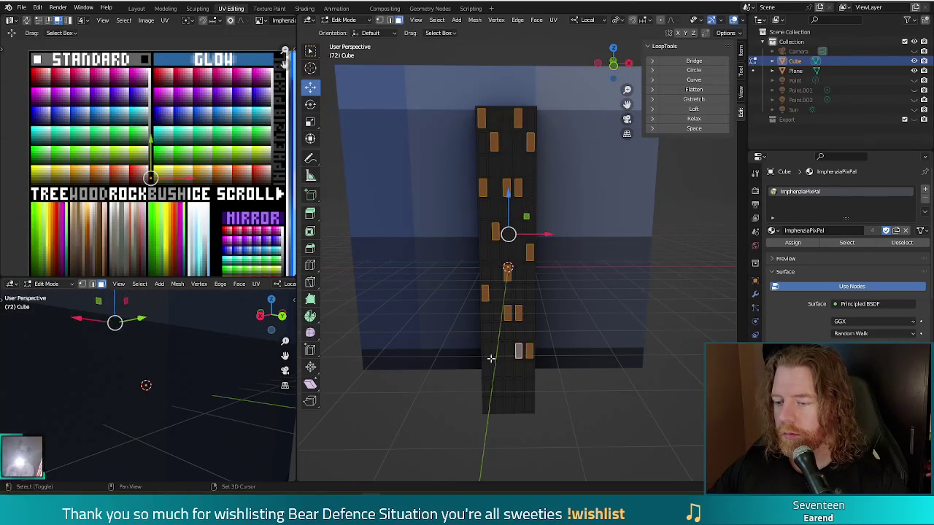
shift+click(519, 351)
shift+click(506, 351)
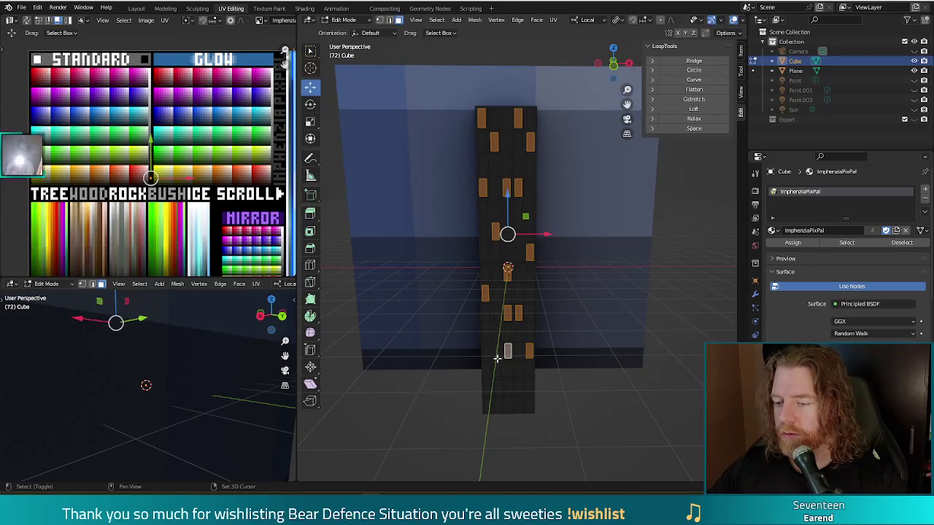
shift+click(501, 370)
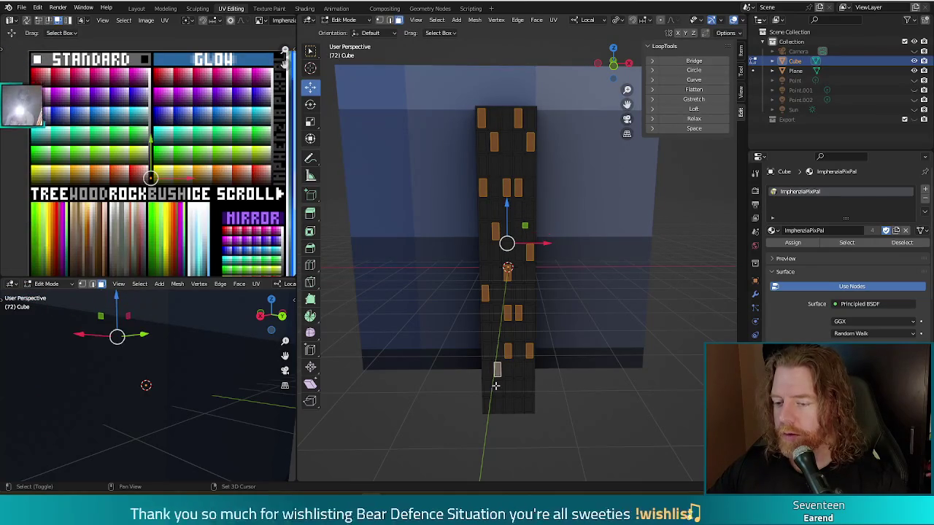
shift+click(498, 322)
shift+click(514, 190)
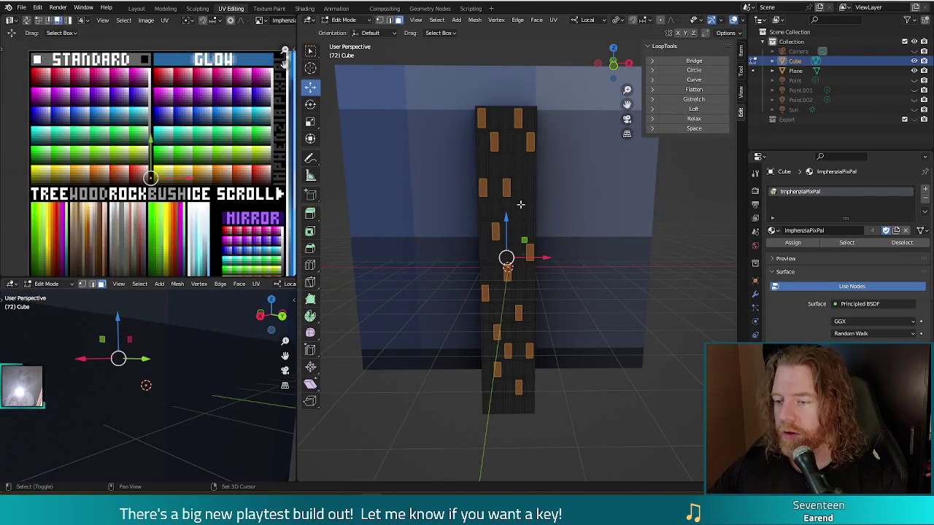
shift+click(517, 164)
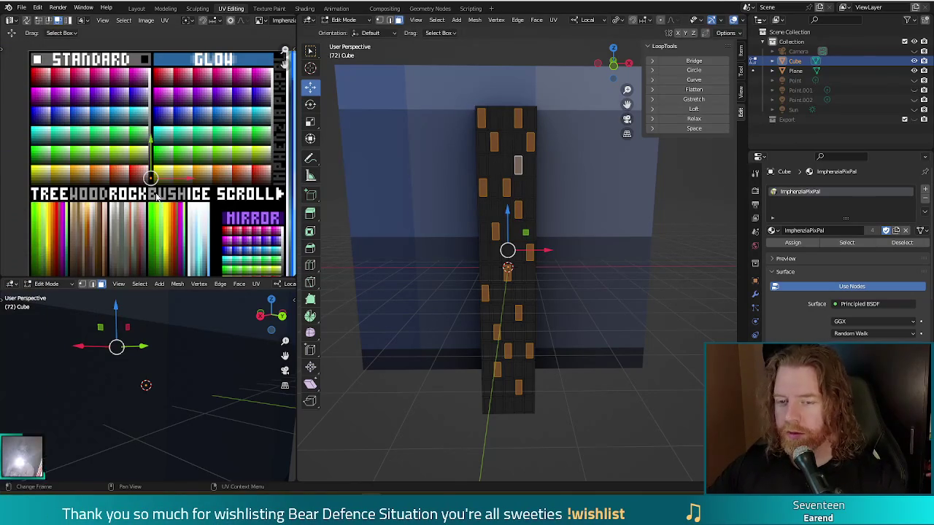
Move the selected panels' UVs onto the yellow Glow swatch and view the lit tower in Object Mode
key(g)
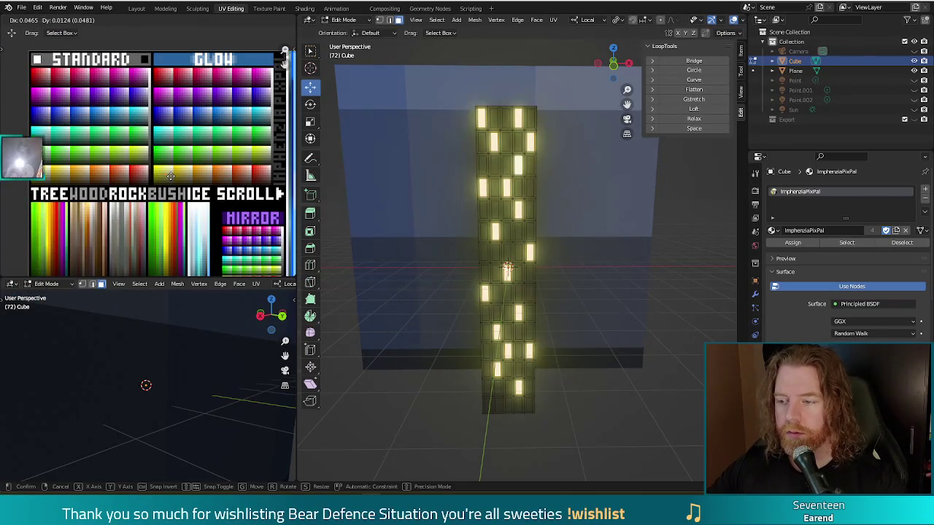
click(170, 176)
scroll(610, 383, down, 2)
scroll(611, 383, down, 3)
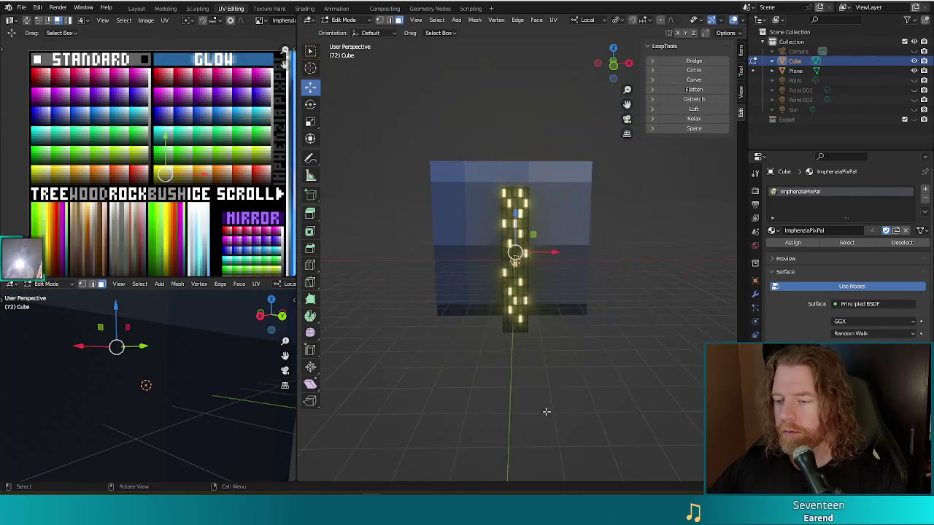
mouse_move(611, 382)
middle_down()
mouse_move(613, 361)
mouse_move(620, 365)
middle_up()
key(Tab)
mouse_move(531, 380)
middle_down()
mouse_move(608, 375)
mouse_move(525, 381)
middle_up()
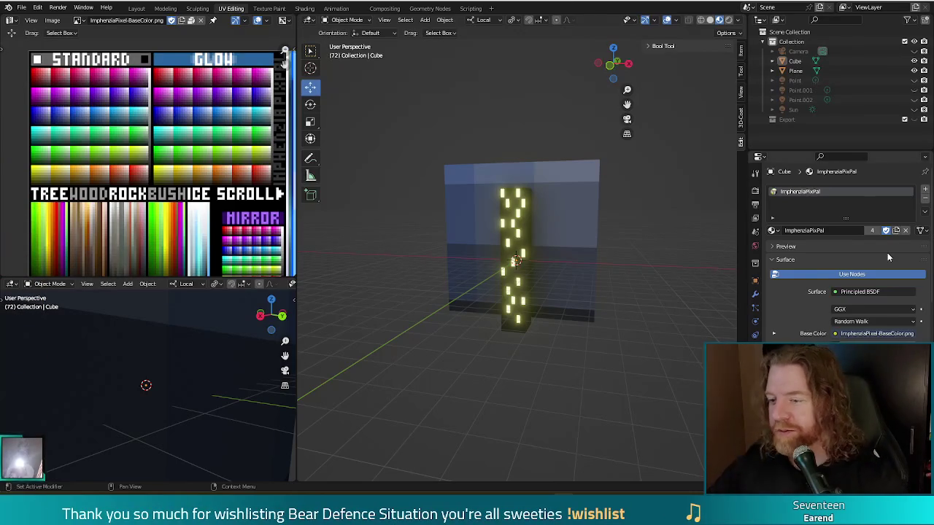
Select all the tower's geometry in Edit Mode and move it -3.8108 m along X in front view
mouse_move(562, 345)
middle_down()
mouse_move(595, 356)
mouse_move(587, 388)
mouse_move(581, 330)
mouse_move(579, 376)
mouse_move(570, 361)
mouse_move(505, 361)
mouse_move(582, 359)
middle_up()
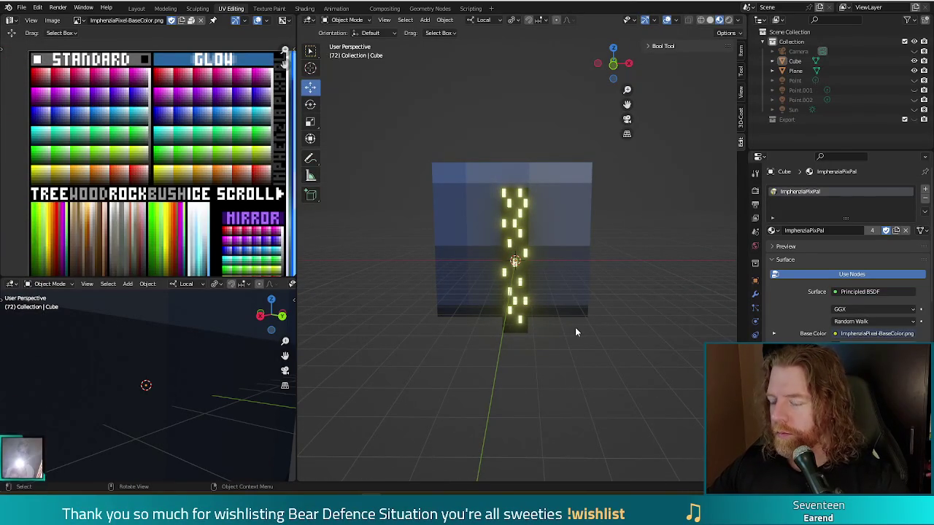
click(516, 206)
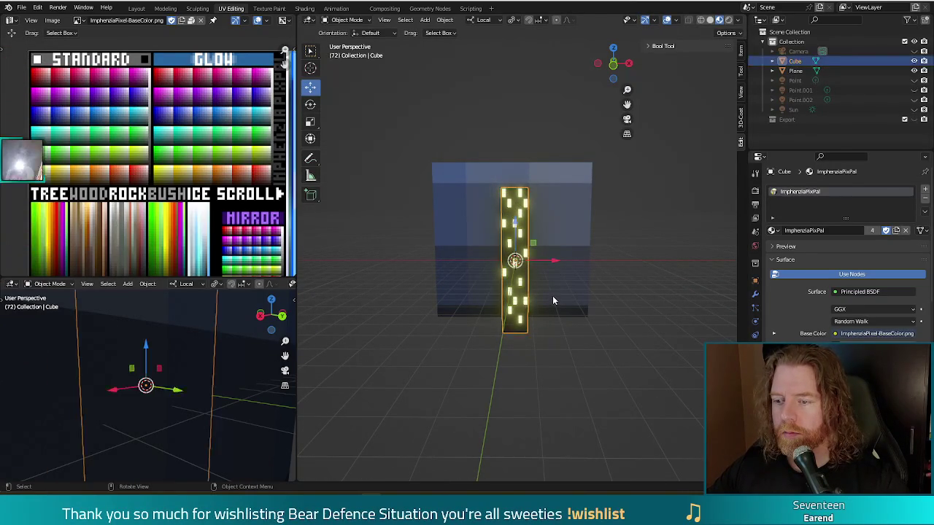
key(Tab)
key(a)
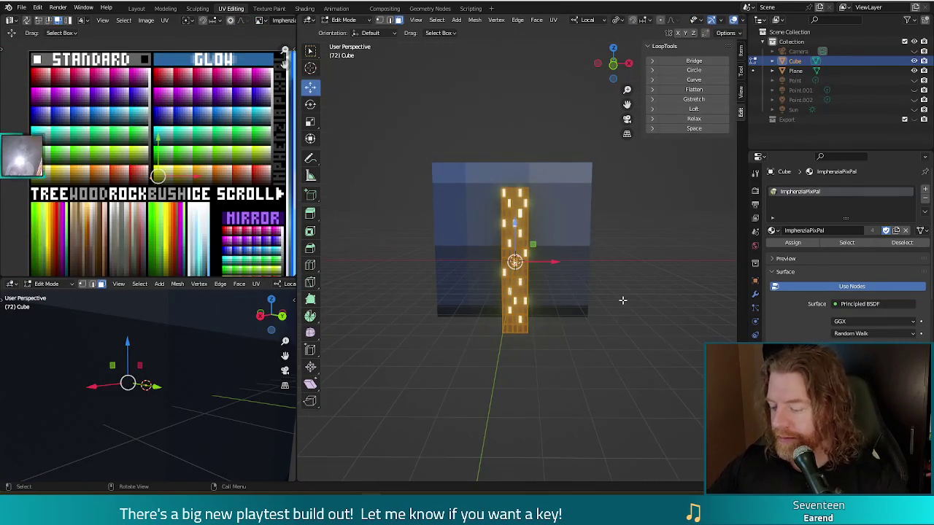
key(KP_1)
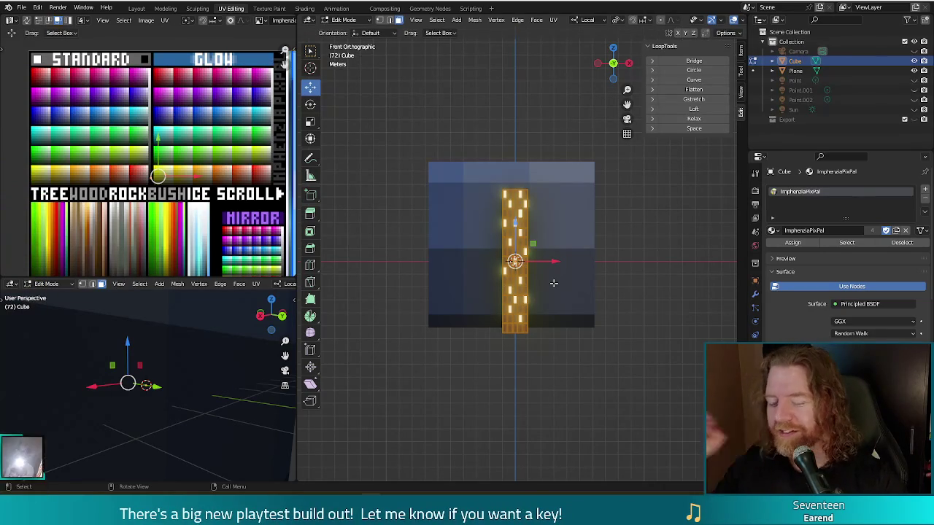
drag(549, 261, 507, 262)
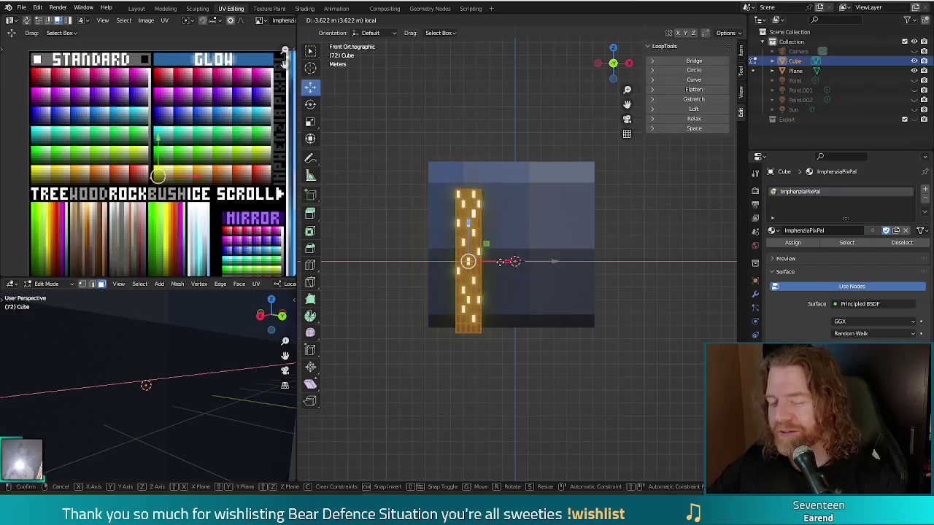
drag(507, 262, 498, 262)
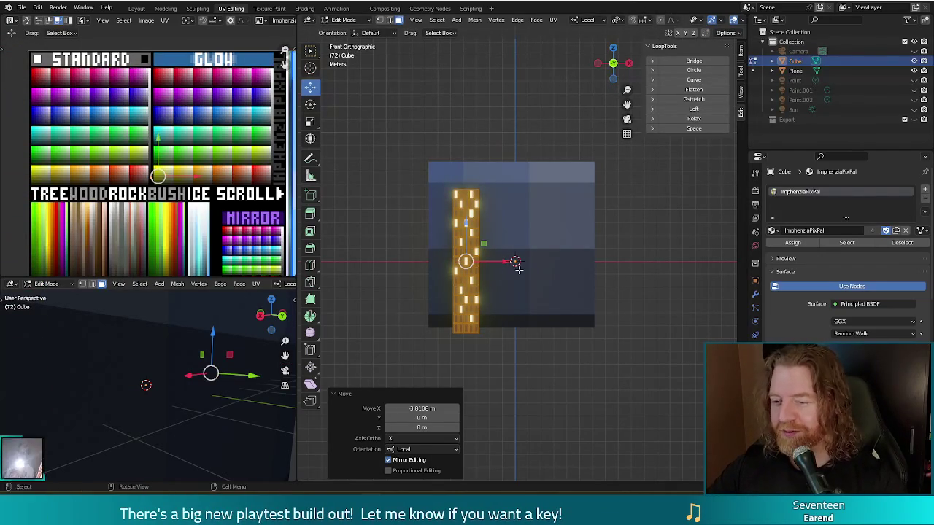
Duplicate the tower's window column and move the copy about 2.45 m right along X
key(shift+d)
right_click(574, 259)
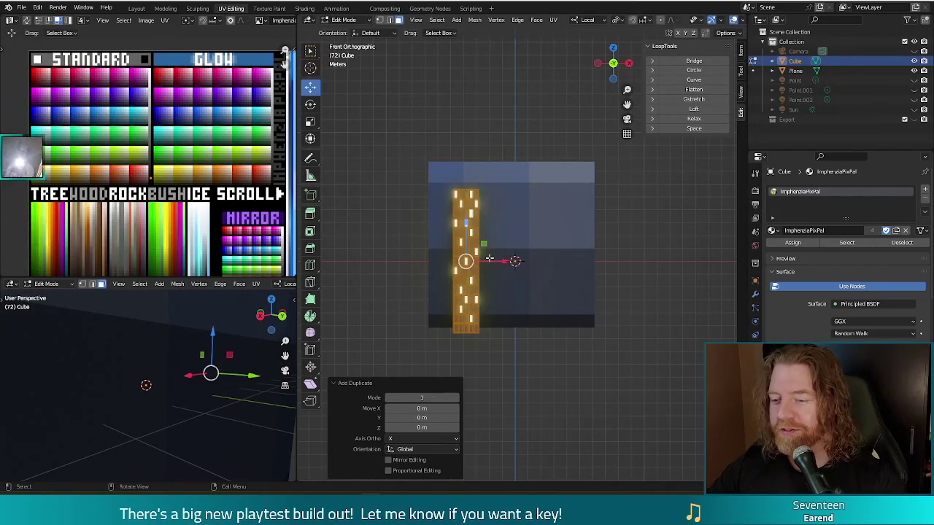
key(g)
key(x)
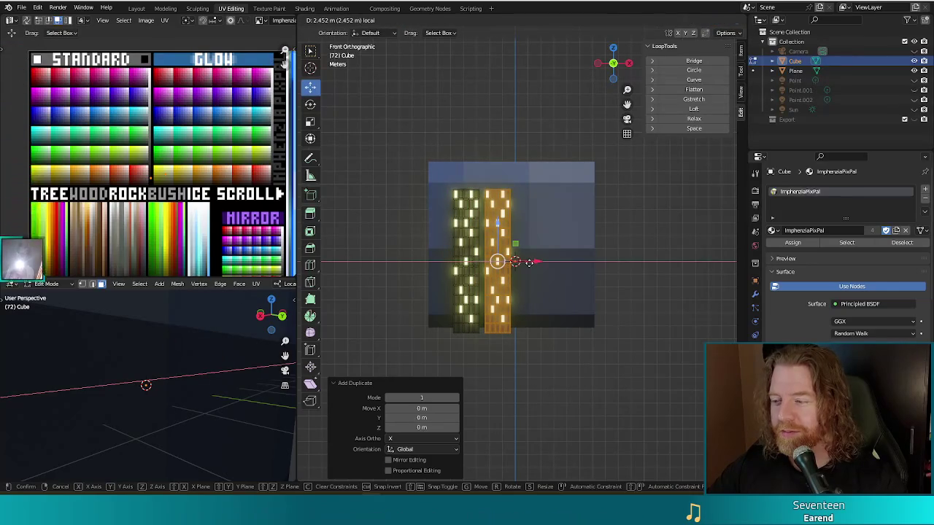
click(531, 263)
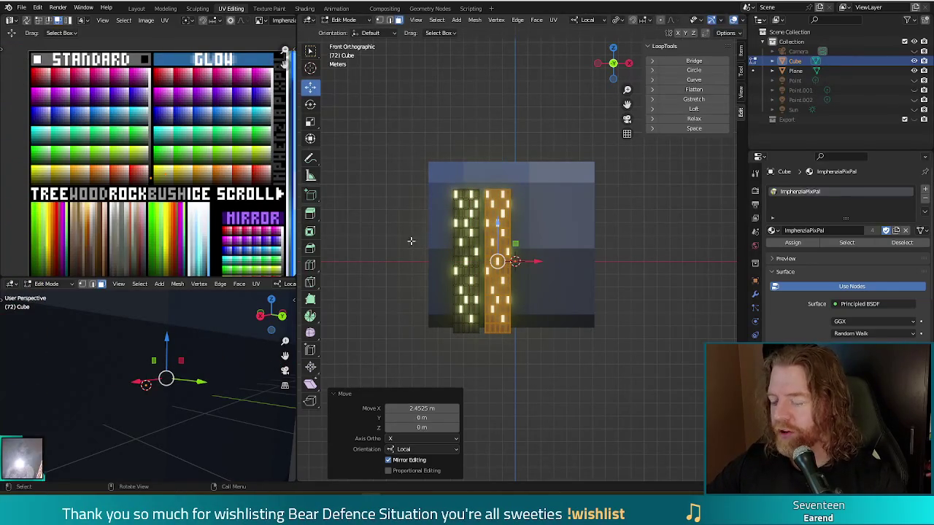
Duplicate the newest column, move it 2.4525 m along X, and check an F12 test render
key(shift+d)
right_click(617, 302)
key(g)
key(x)
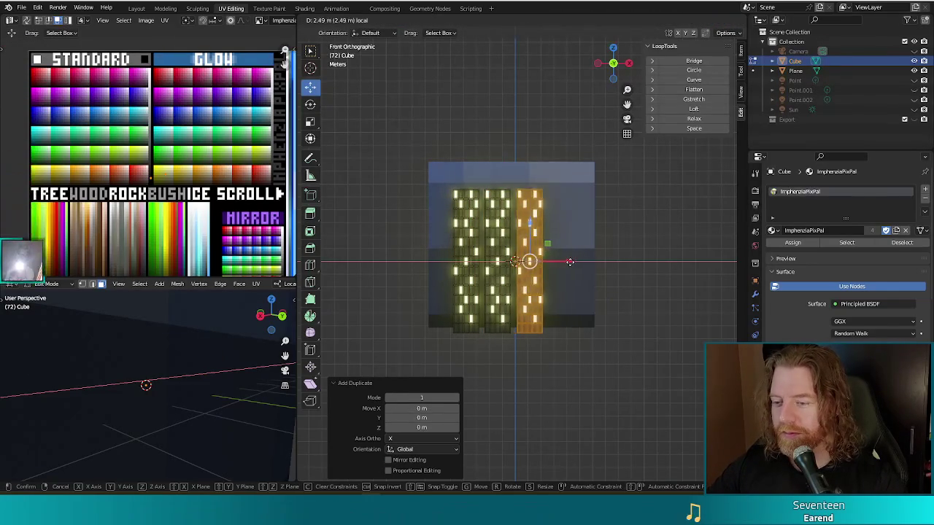
click(570, 262)
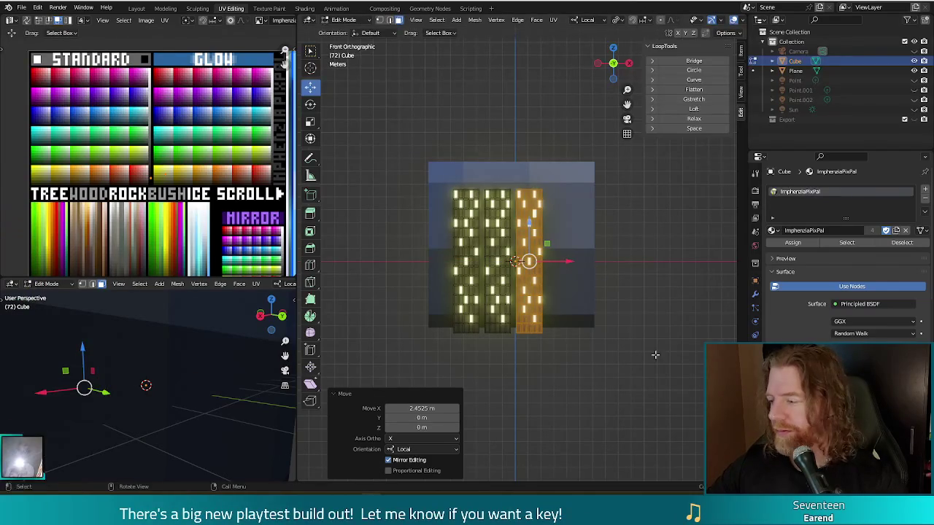
key(F12)
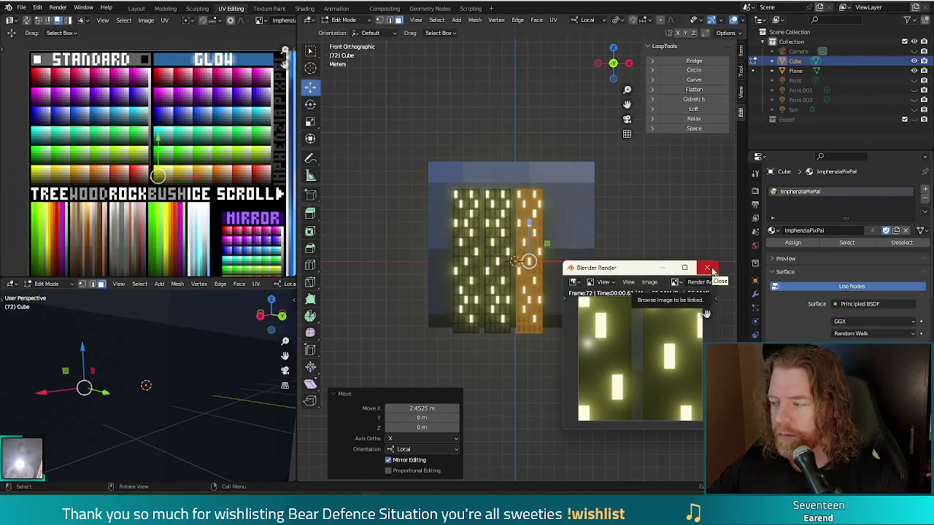
click(708, 268)
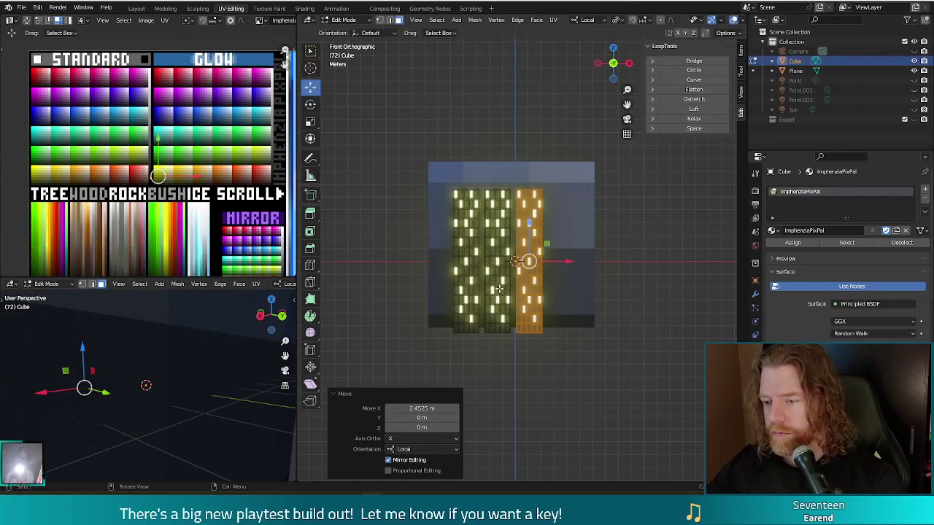
Shift the whole building mesh 1.396 m along X to centre the three columns
key(a)
key(g)
key(x)
key(x)
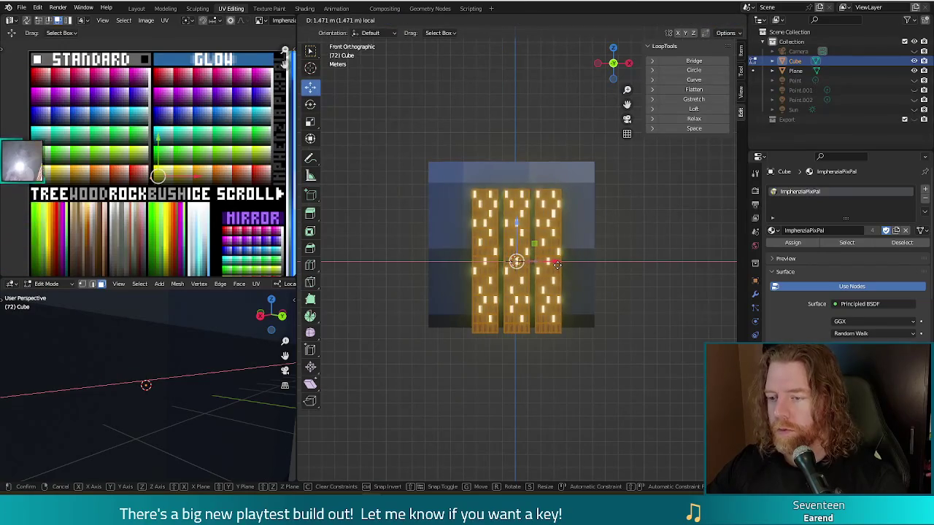
click(553, 262)
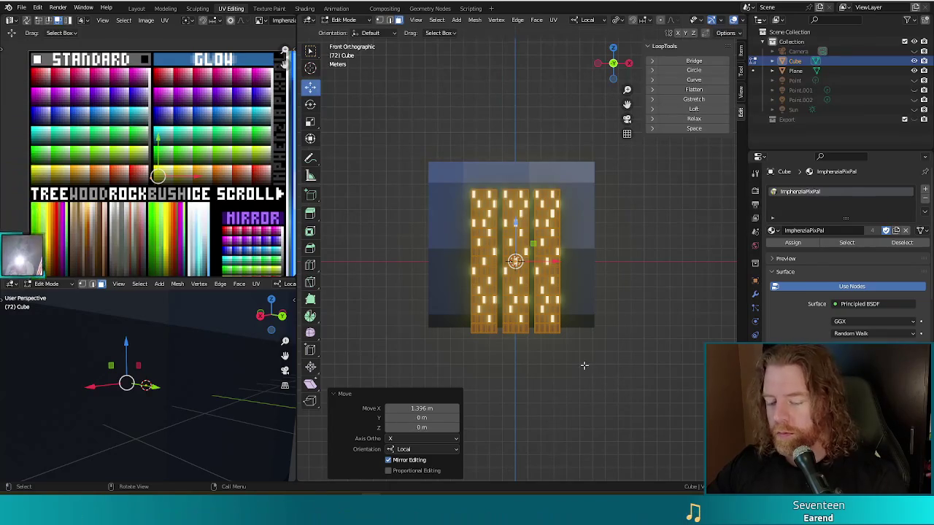
Return to Object Mode, deselect the building and unhide the camera in the Outliner
key(Tab)
middle_drag(584, 363, 574, 363)
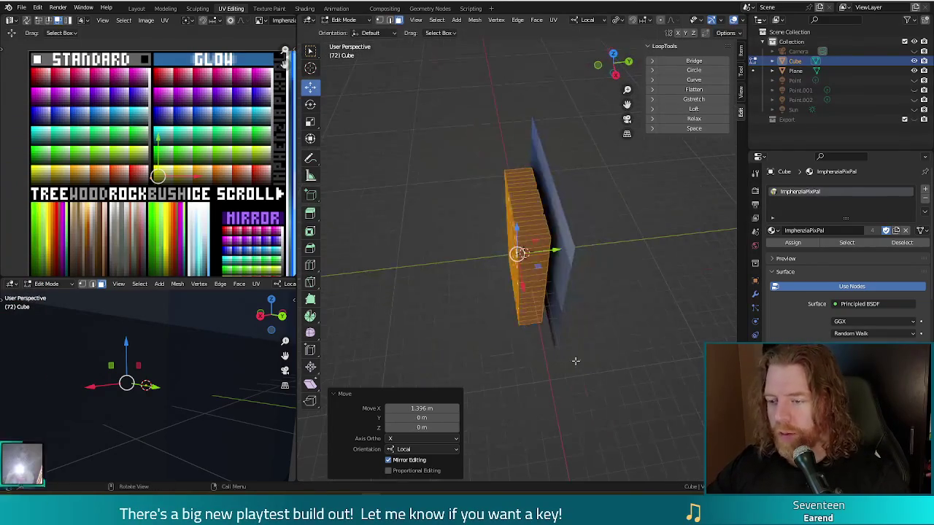
click(574, 363)
click(914, 51)
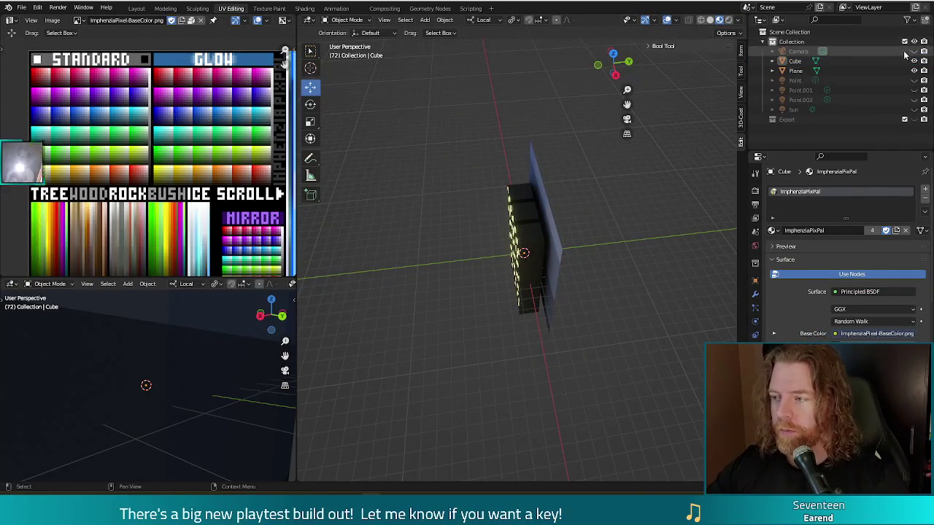
Select the camera and take a test render from its current position
click(476, 249)
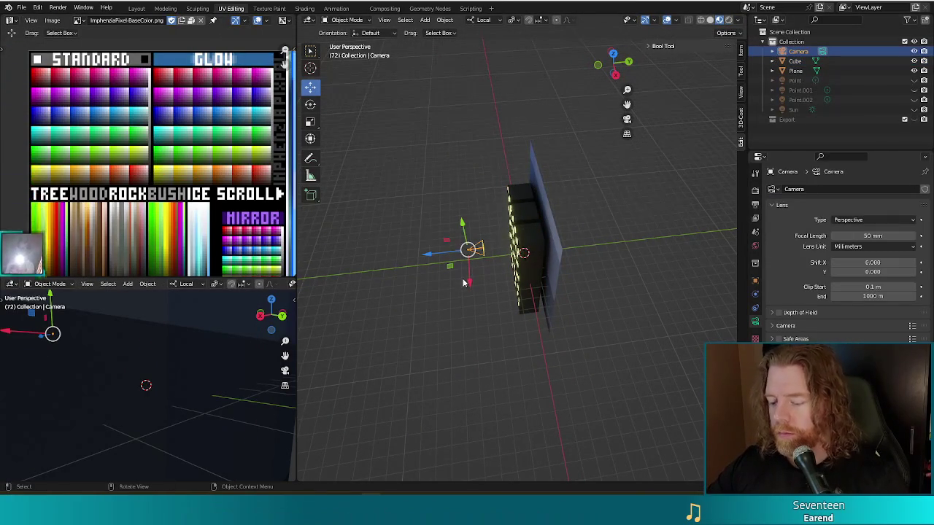
key(F12)
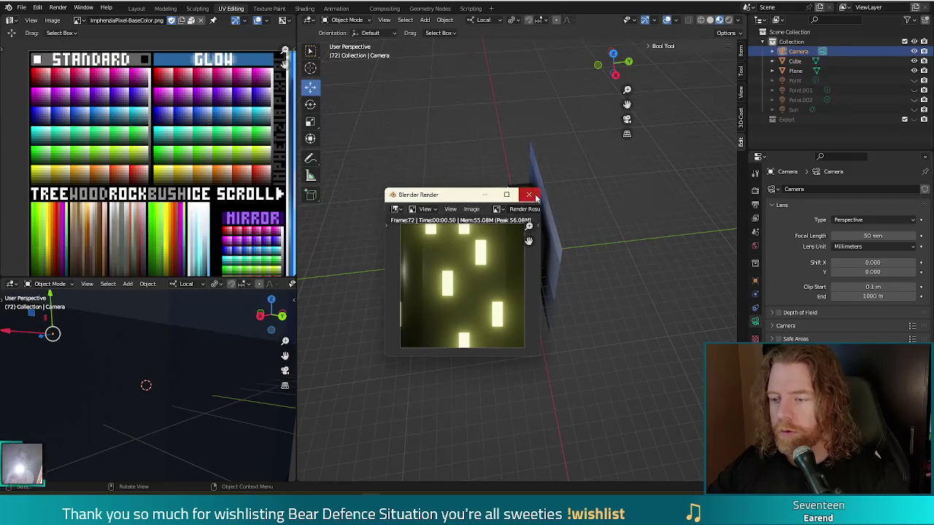
click(529, 195)
Raise the camera 2.339 m along its local Z, re-render, then reselect the building
drag(419, 258, 402, 261)
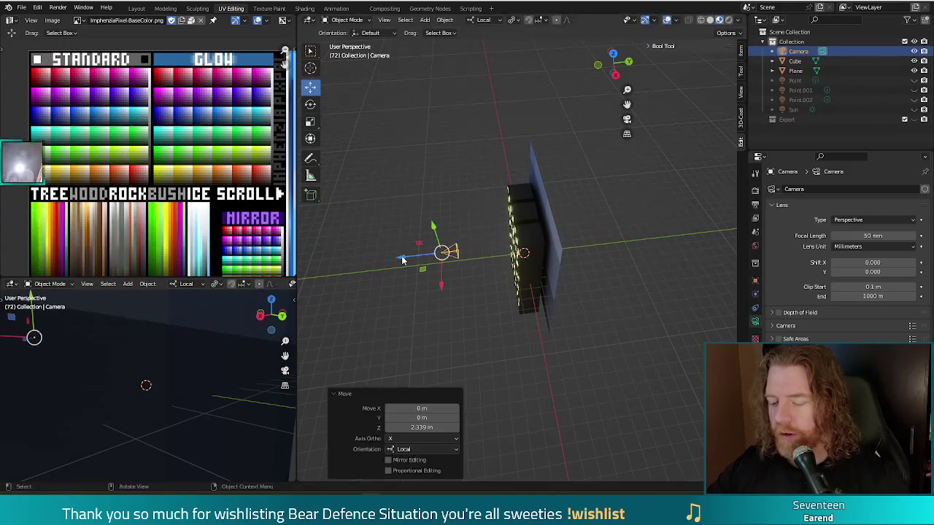
key(F12)
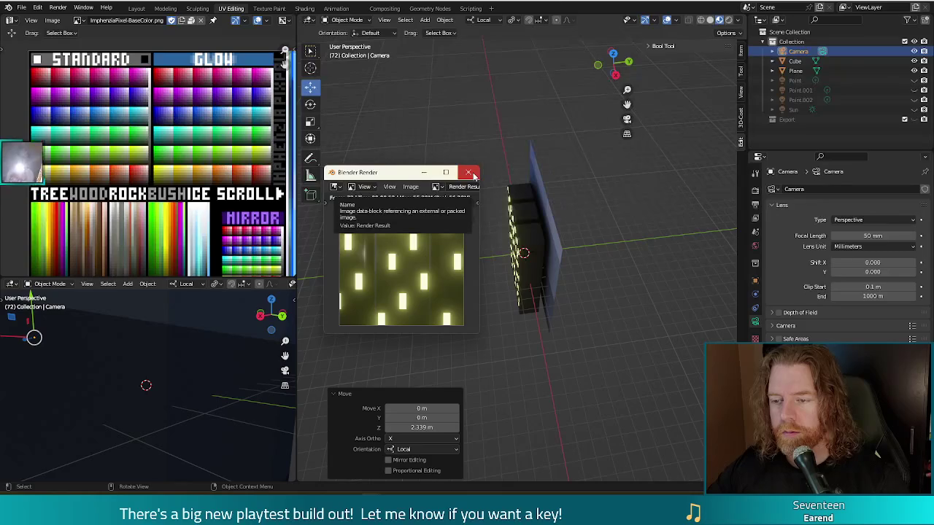
click(470, 173)
middle_drag(467, 190, 596, 284)
click(547, 280)
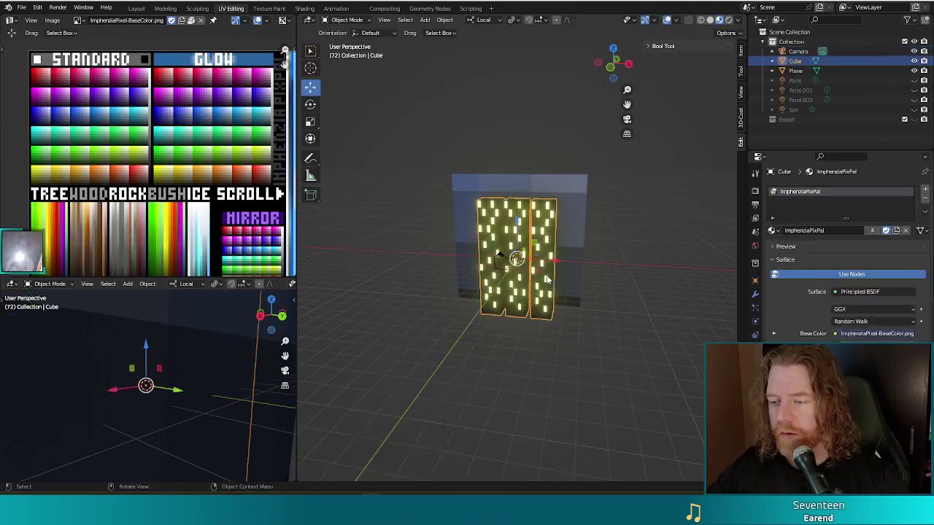
In Edit Mode, set the pivot point and scale the building down to 0.645, then test render
key(Tab)
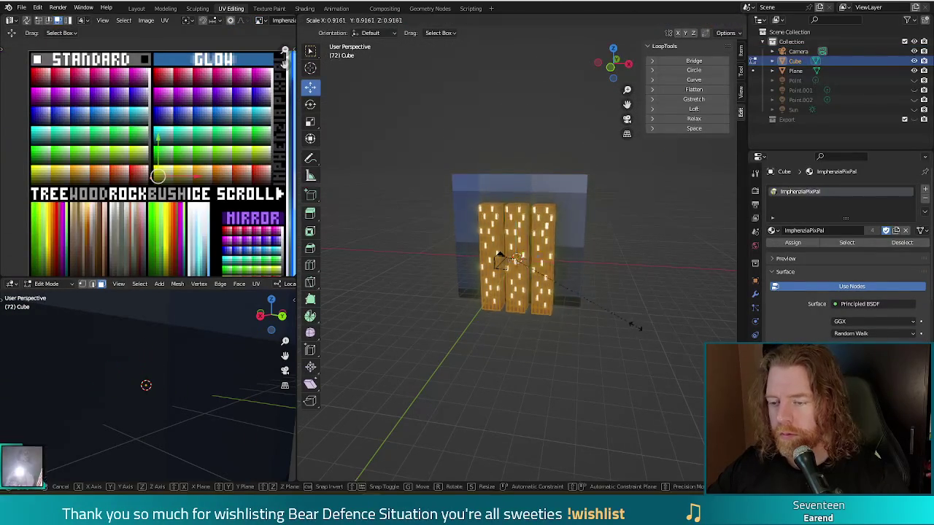
key(period)
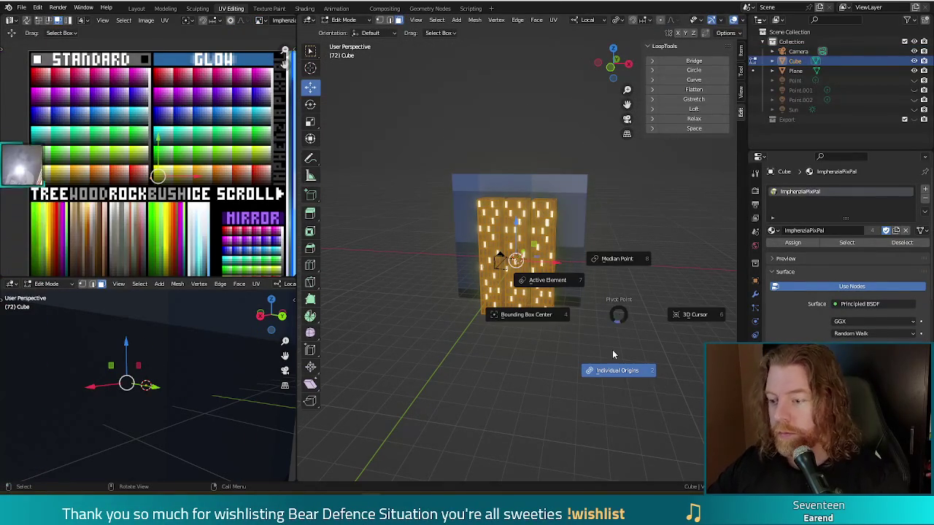
click(627, 265)
key(s)
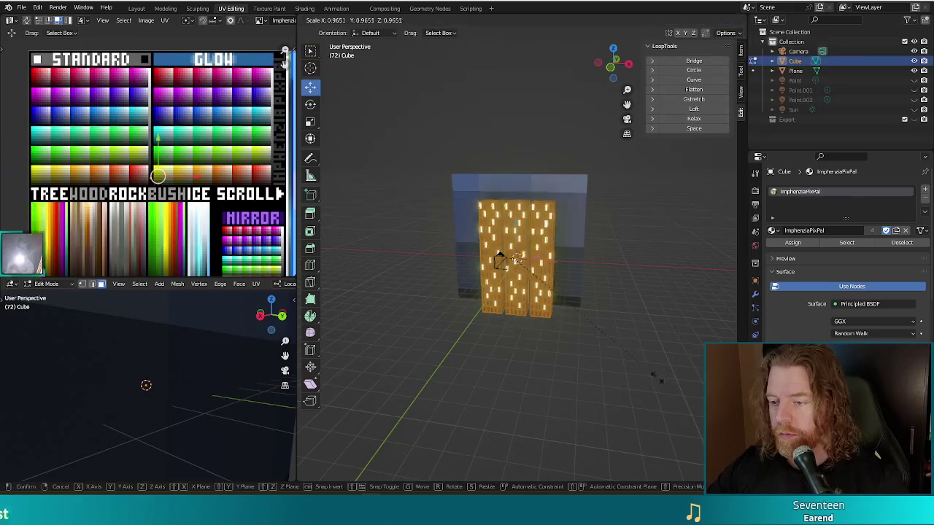
click(605, 341)
key(F12)
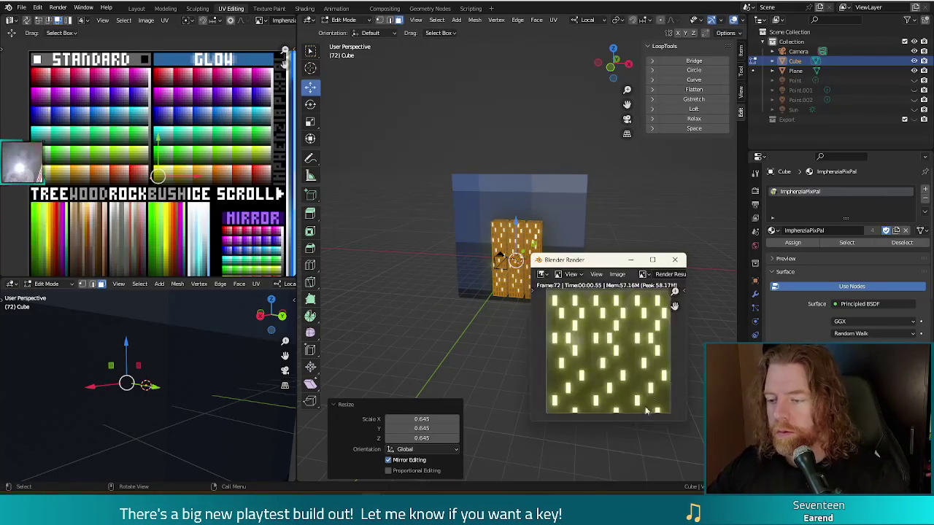
click(675, 260)
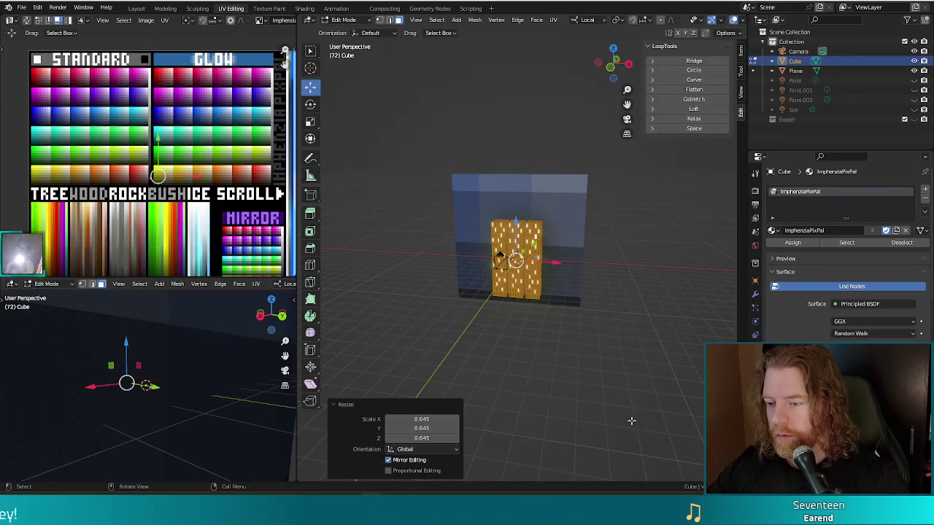
Rescale the building to 0.717, check it in a render, and switch to top view
key(s)
click(608, 381)
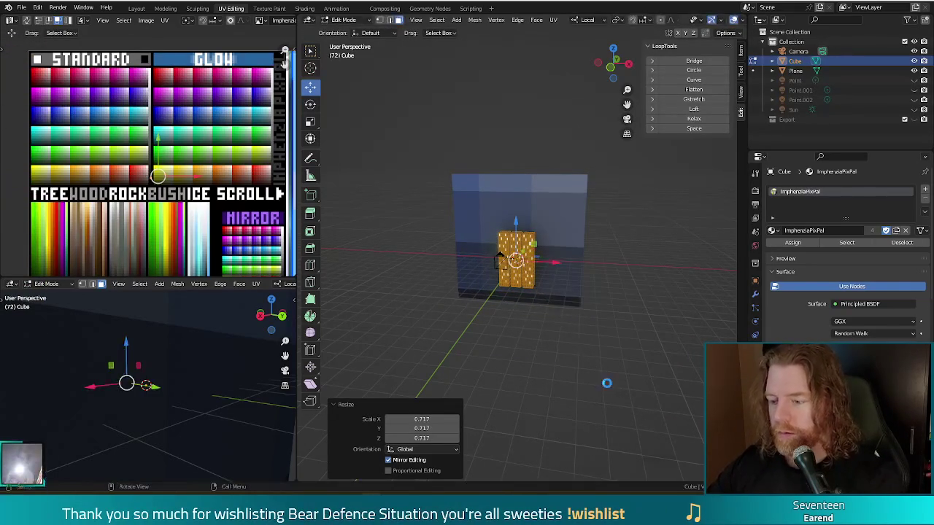
key(F12)
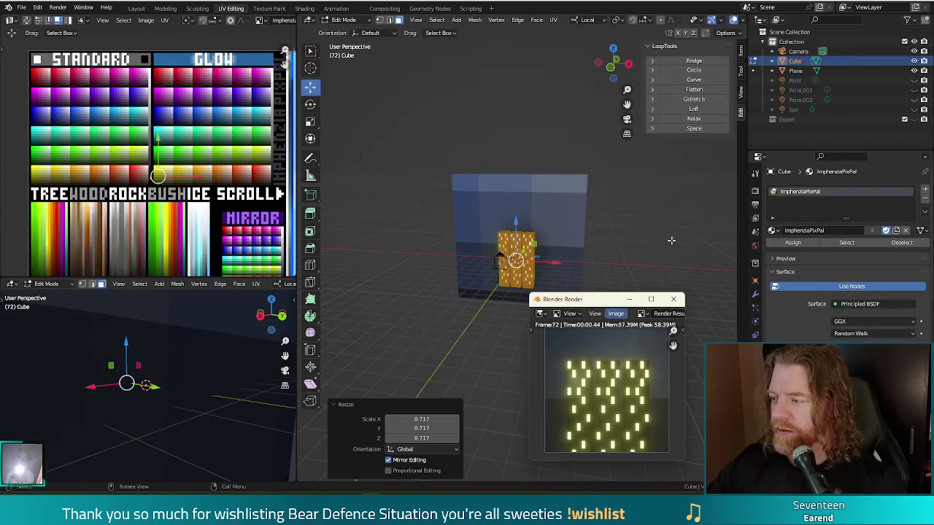
click(673, 299)
middle_drag(627, 279, 642, 291)
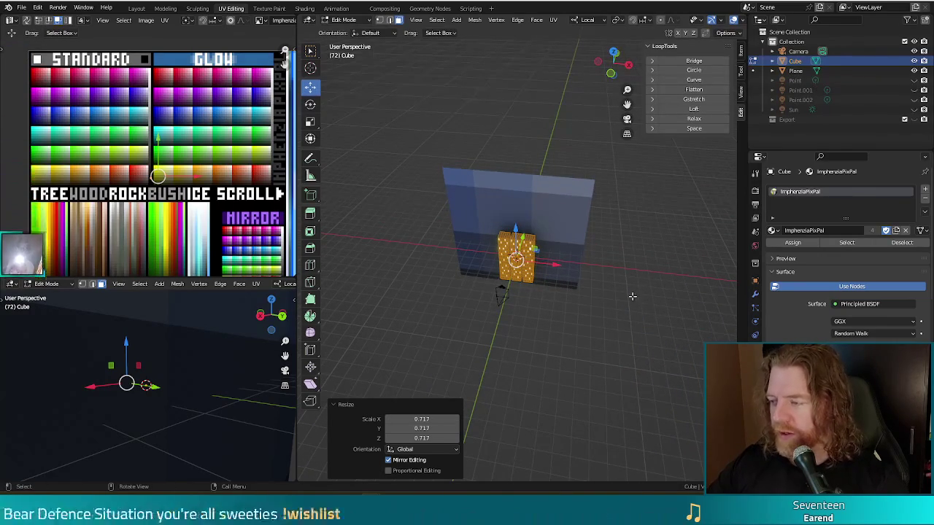
key(KP_7)
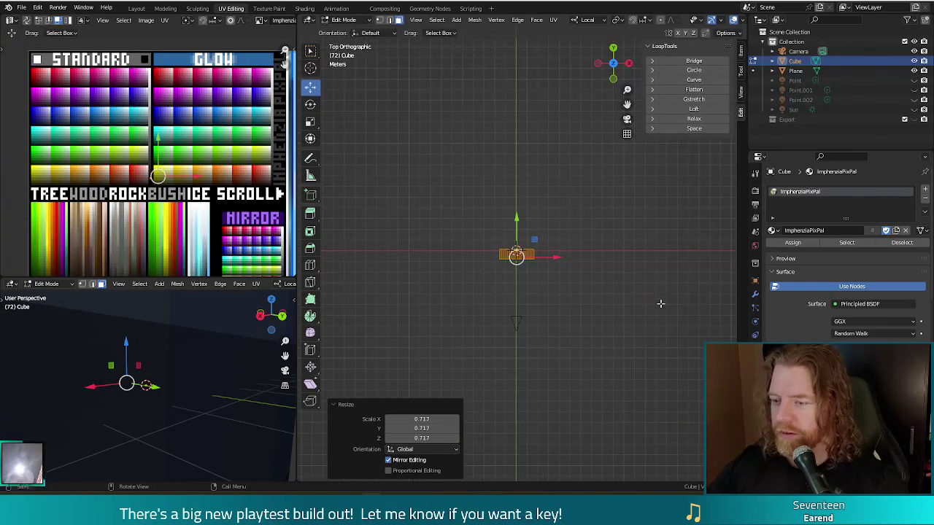
Rotate the building mesh -16.7° around Z and review the render before orbiting back
key(r)
click(659, 276)
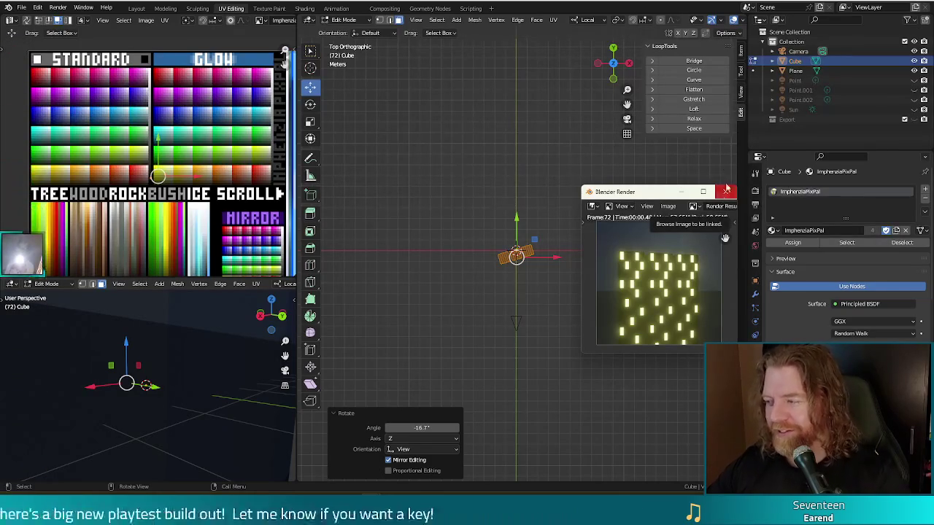
click(727, 192)
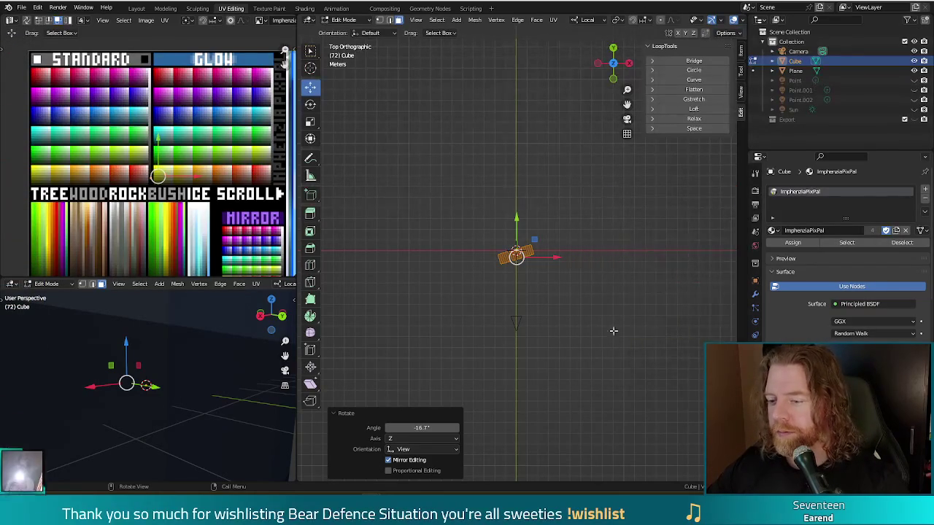
middle_drag(511, 306, 554, 284)
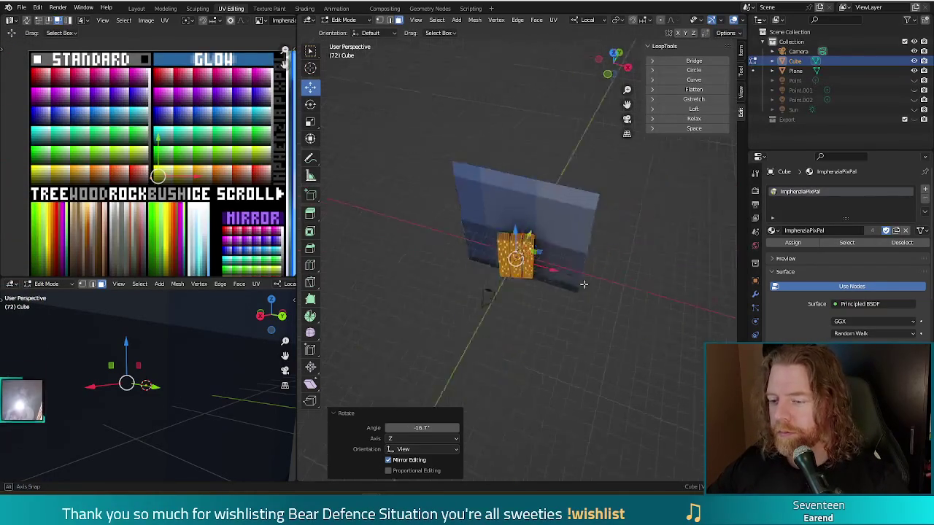
Back in Object Mode, move the camera along local Y and tilt it 8.35° in Right view, then test render
middle_drag(503, 305, 445, 312)
key(Tab)
click(452, 250)
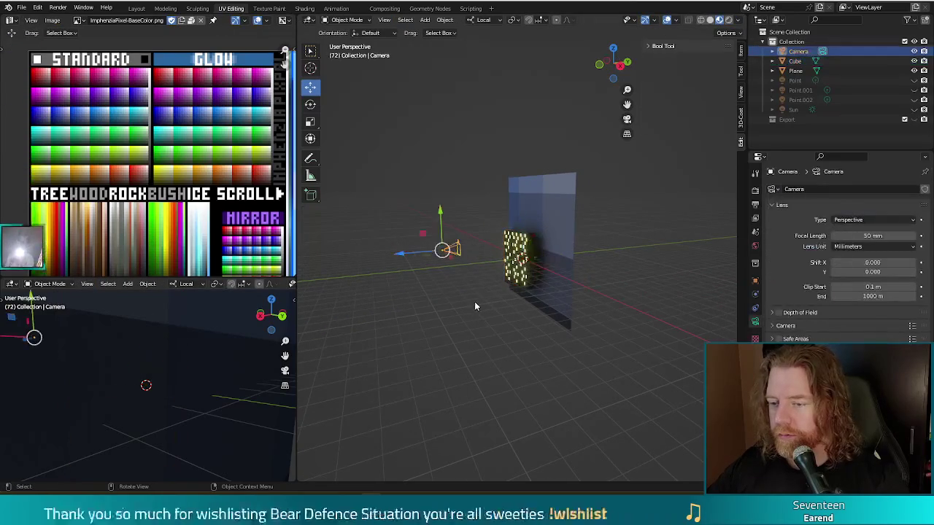
drag(441, 219, 435, 186)
key(KP_3)
key(r)
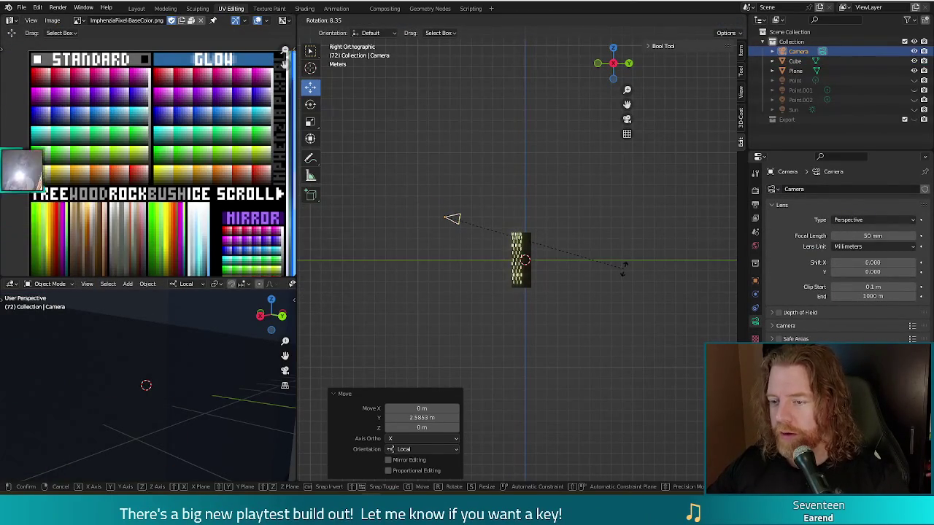
click(624, 267)
key(F12)
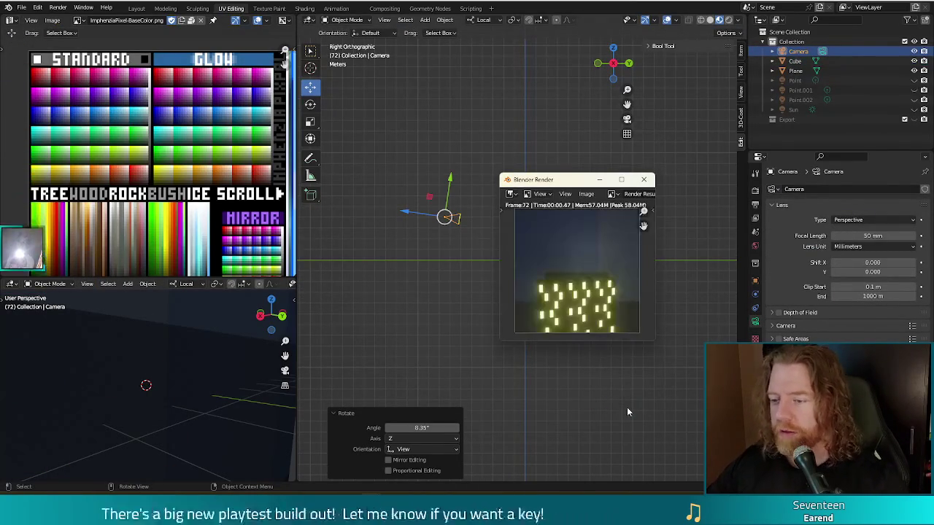
click(644, 180)
Slide the camera along its local Y and nudge it sideways, test rendering after each move
key(g)
key(y)
key(y)
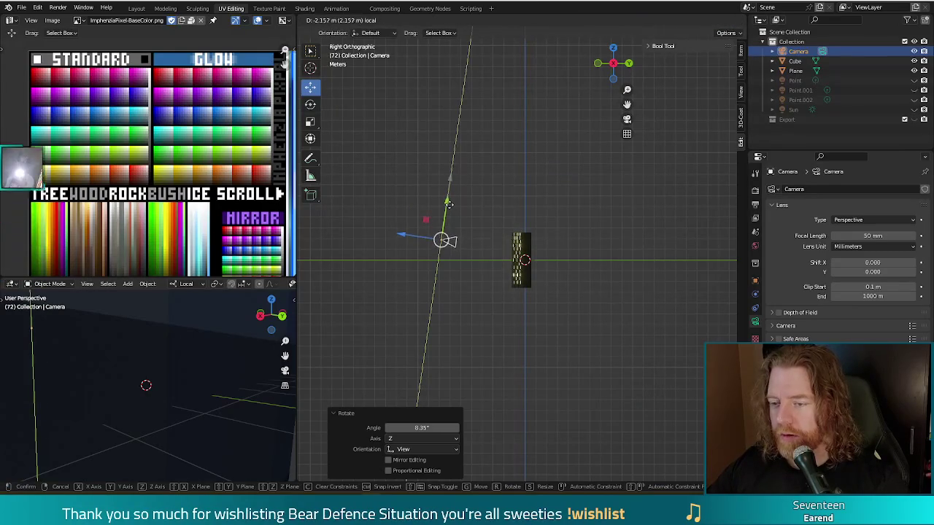
click(449, 197)
key(F12)
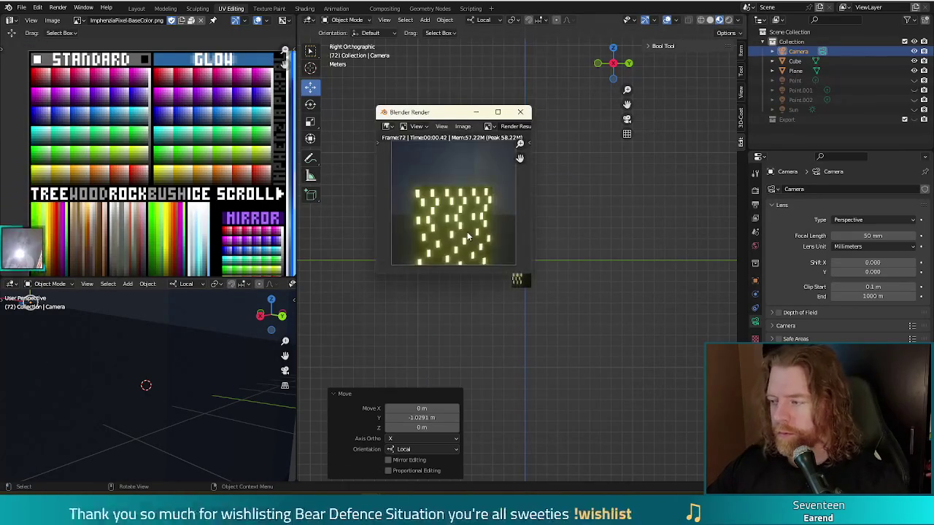
click(518, 111)
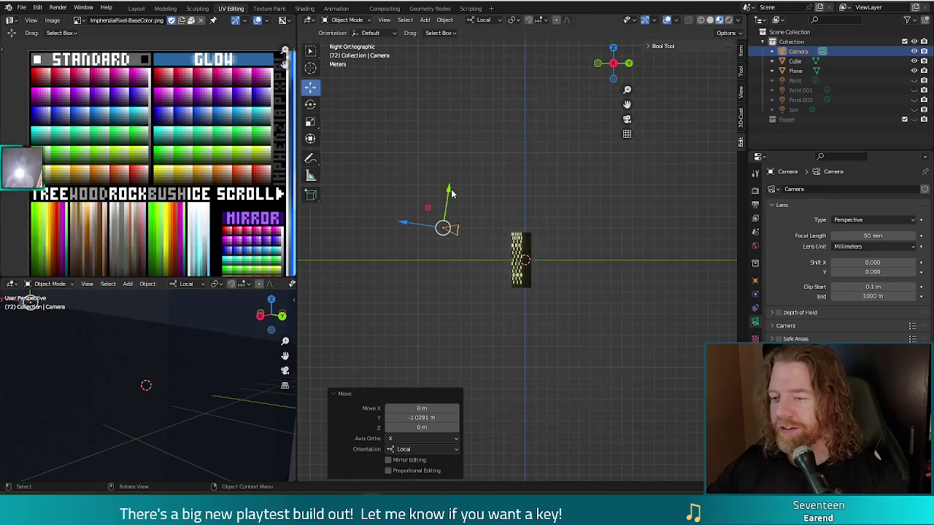
drag(451, 193, 446, 197)
key(F12)
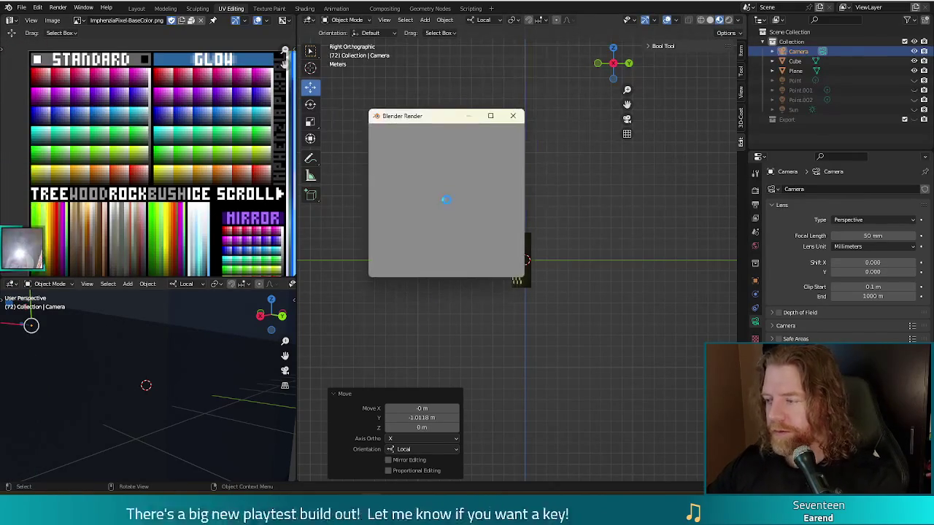
click(514, 118)
Rotate the camera 21.5° and shift it along local Y, then check a test render
key(r)
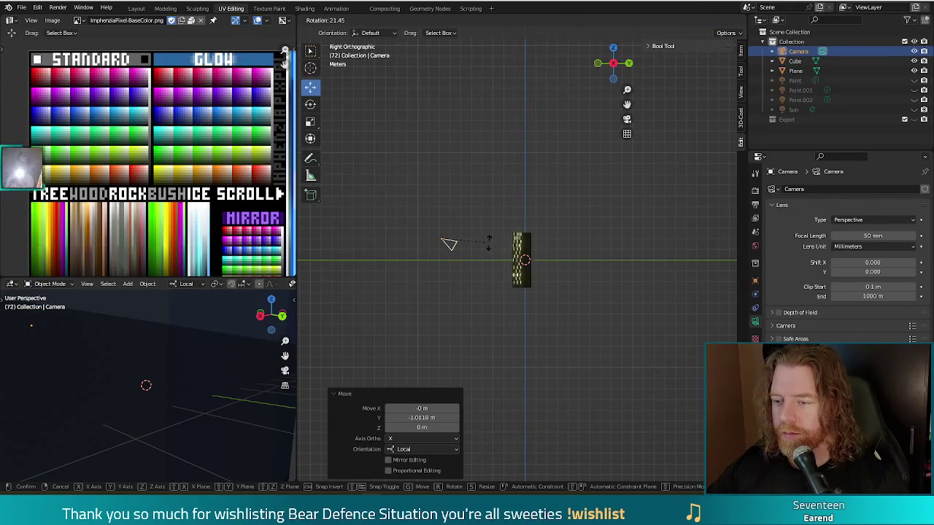
click(496, 243)
key(g)
key(y)
key(y)
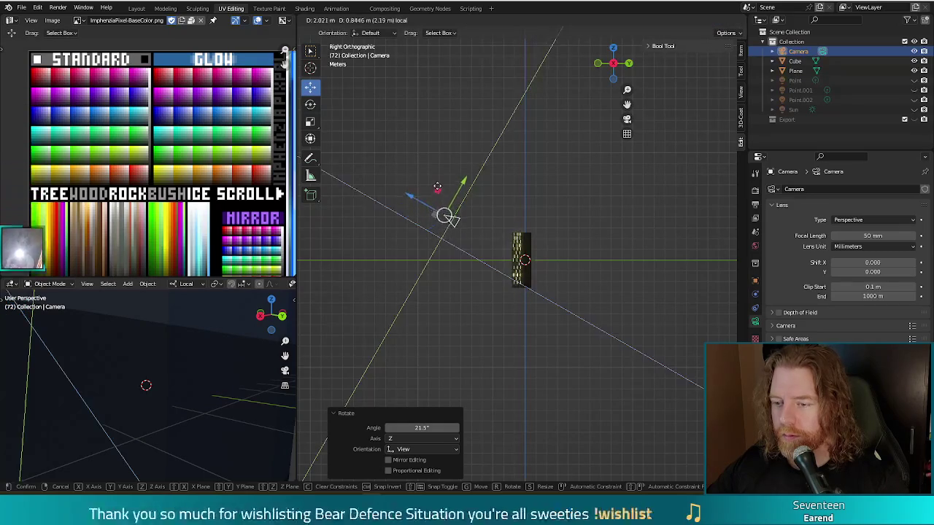
click(444, 208)
key(F12)
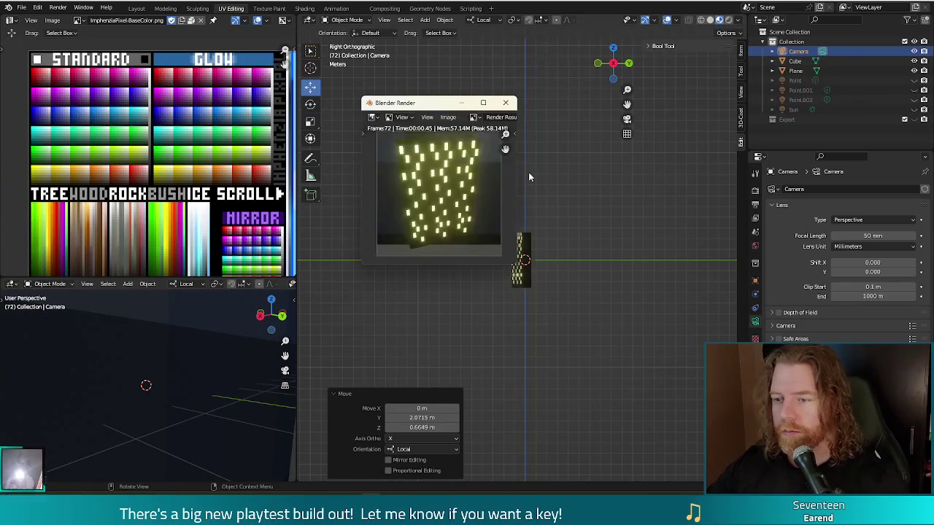
click(505, 102)
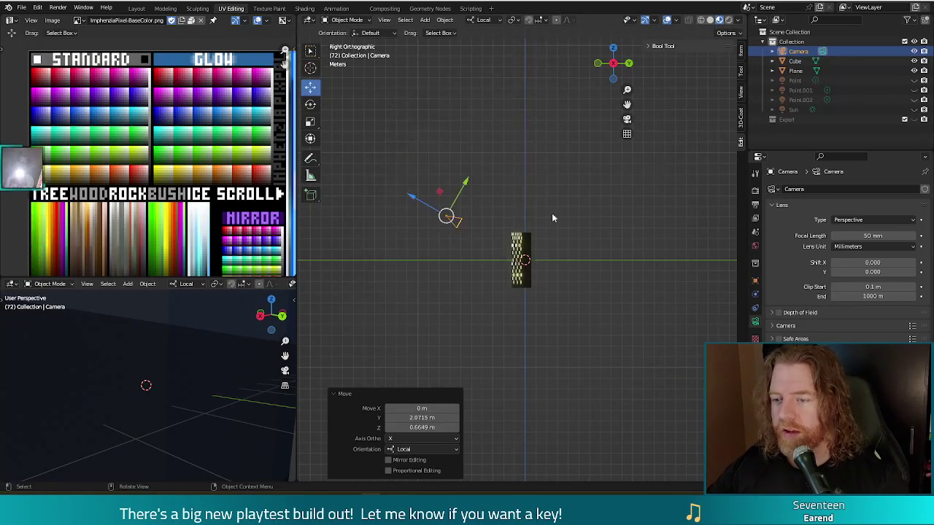
Shift the camera slightly in local Y and Z (-0.137 m, -0.180 m) and confirm the framing in a render
key(r)
right_click(443, 207)
key(g)
key(shift+x)
key(shift+x)
click(436, 198)
key(F12)
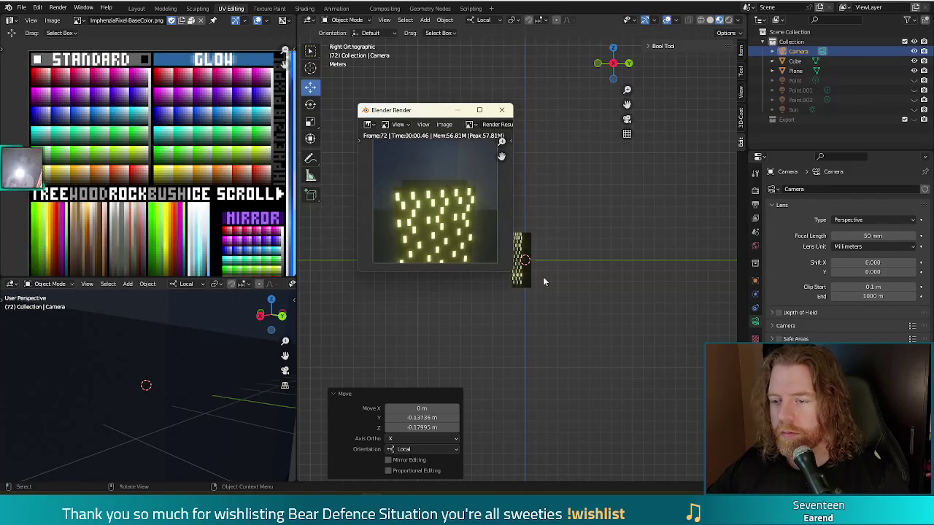
click(504, 111)
middle_drag(482, 183, 527, 243)
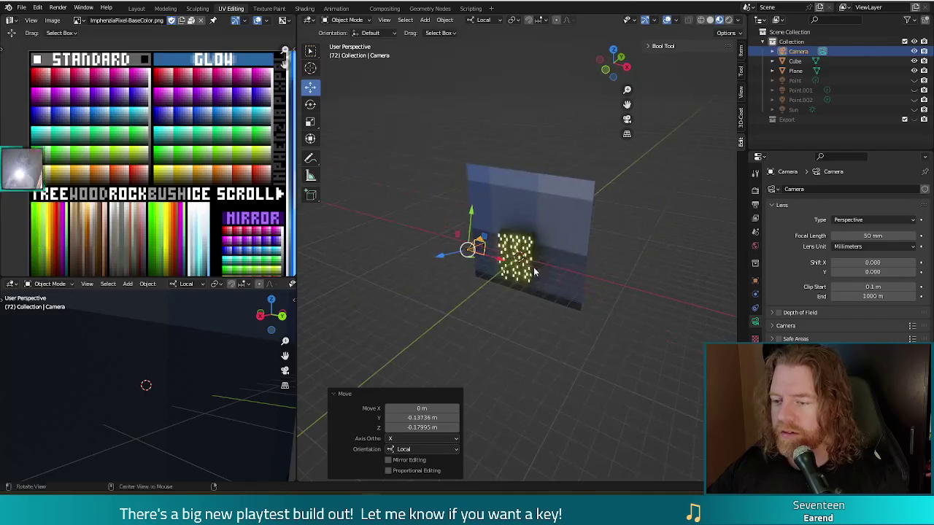
Select all the building's geometry in Edit Mode, set a pivot and scale the blocks down
click(525, 243)
key(Tab)
scroll(532, 241, up, 4)
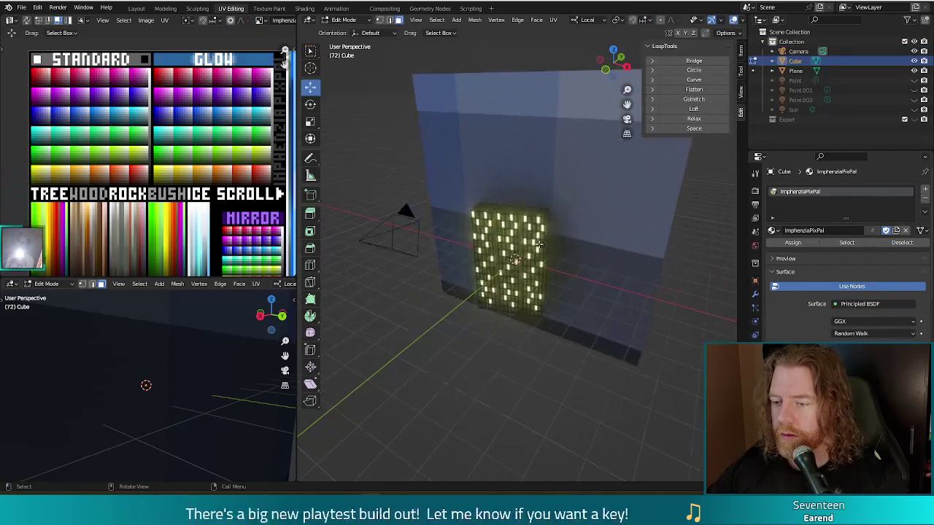
key(a)
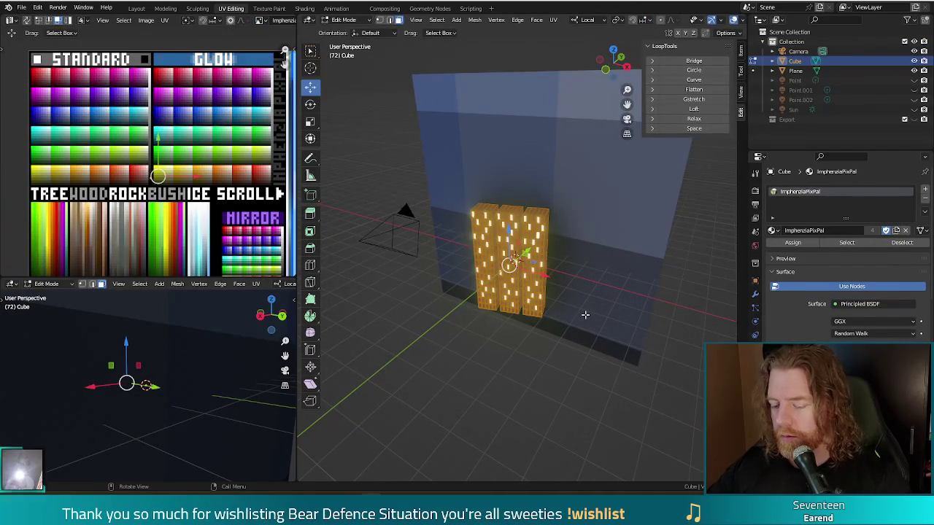
key(period)
click(594, 372)
key(s)
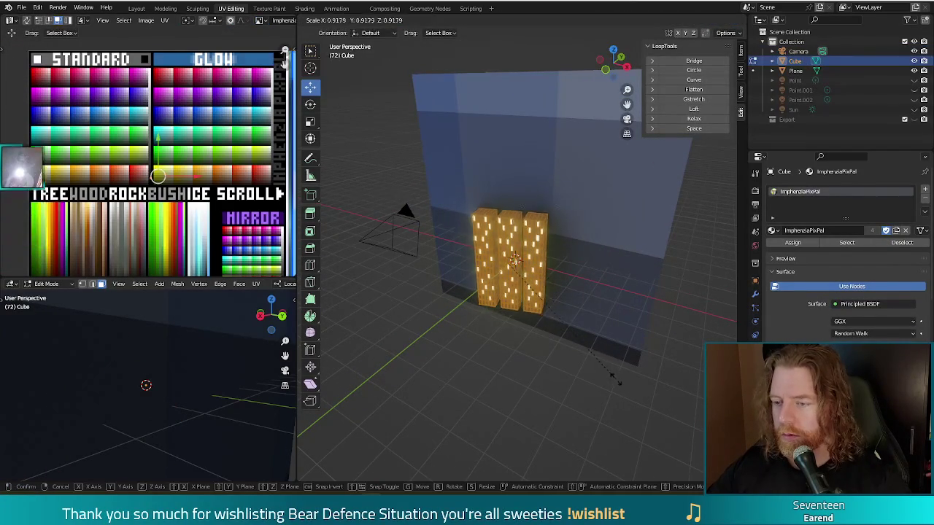
click(600, 353)
Switch the pivot to Individual Origins, enlarge each block by 1.416, then test render
key(period)
click(600, 399)
key(s)
click(641, 353)
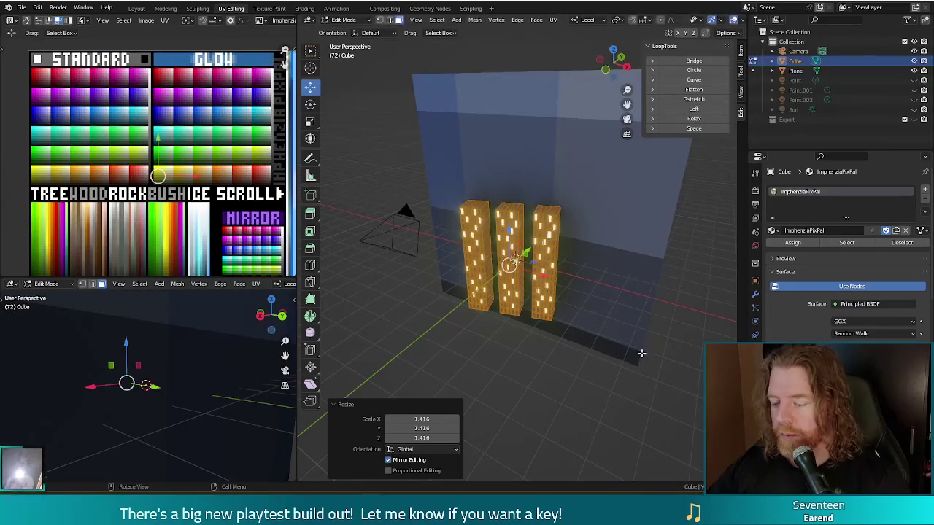
key(F12)
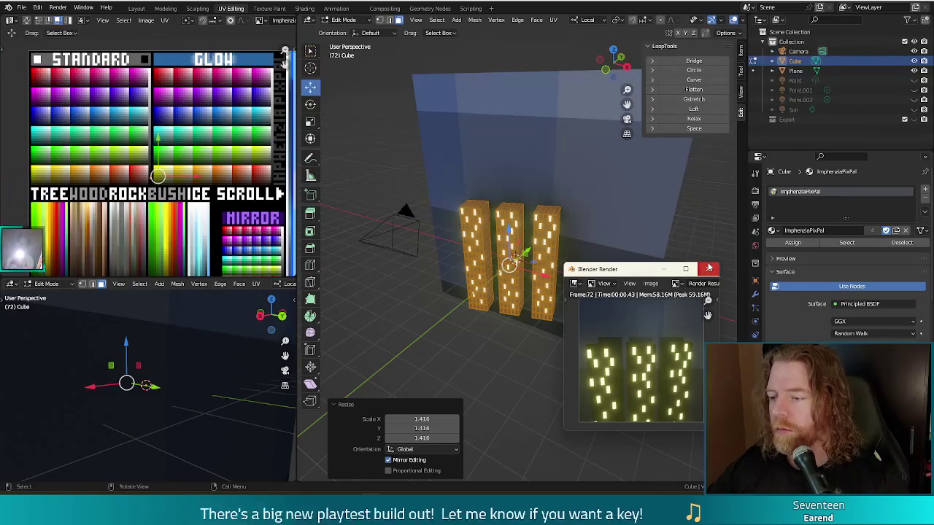
click(709, 268)
Return to Object Mode and open the backdrop plane for mesh editing
key(Tab)
click(602, 187)
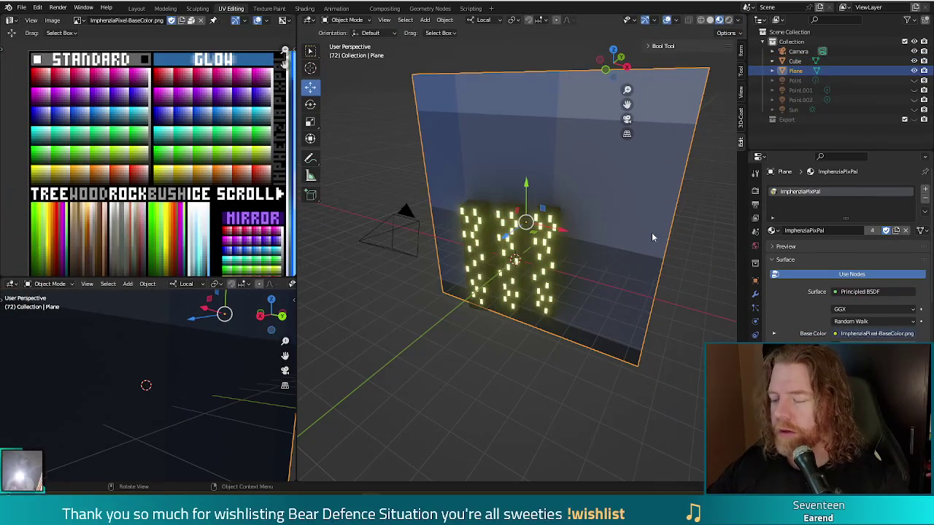
middle_drag(501, 395, 541, 373)
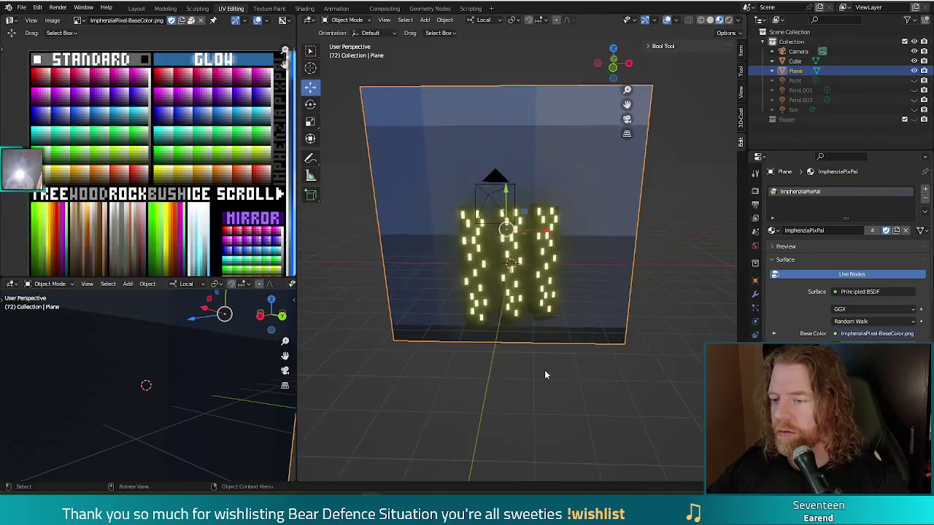
key(Tab)
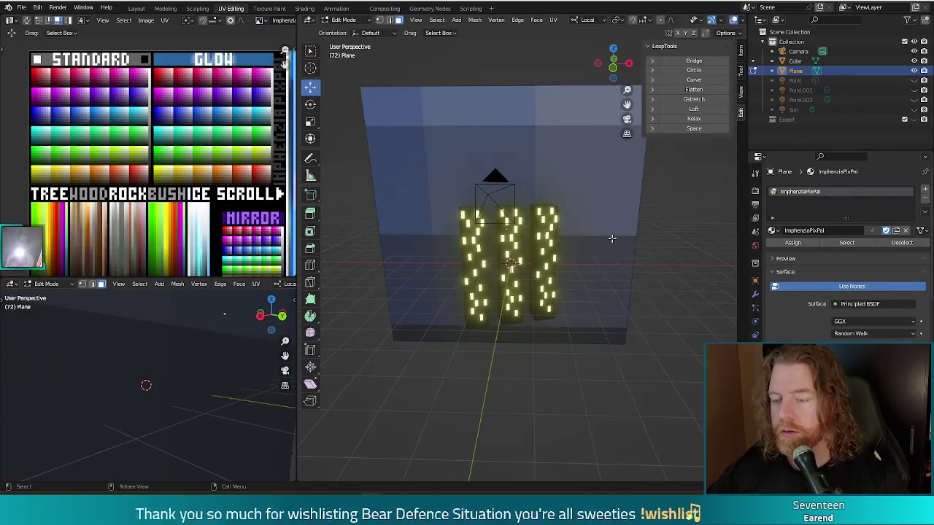
Select the whole plane and Smart UV Project it from the front view
key(a)
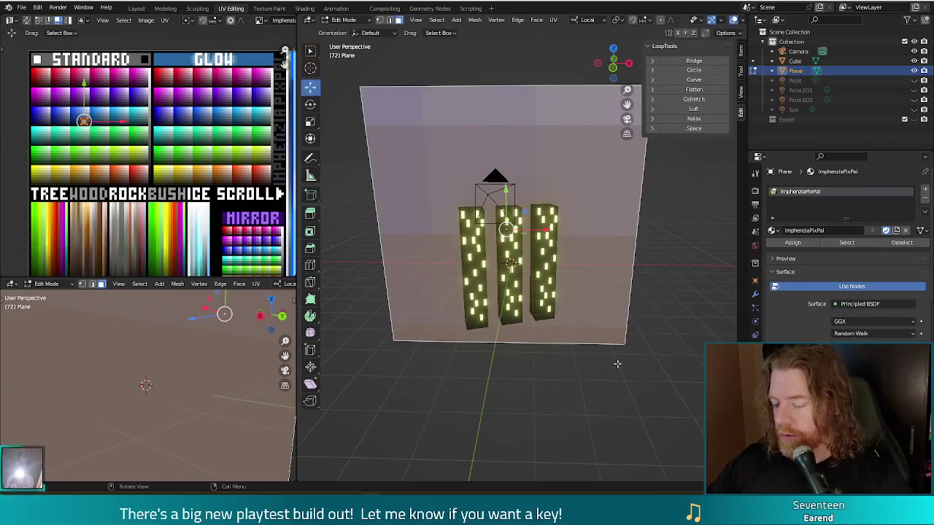
key(KP_1)
key(u)
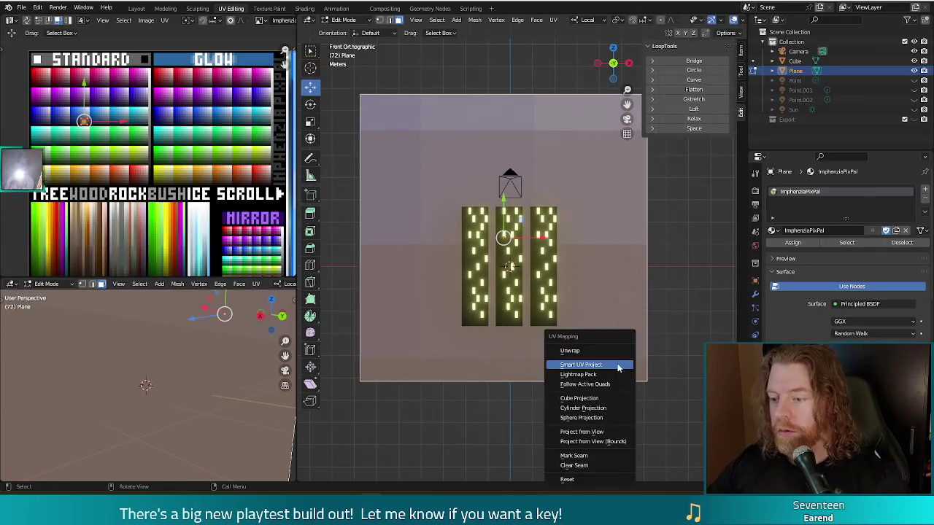
click(617, 366)
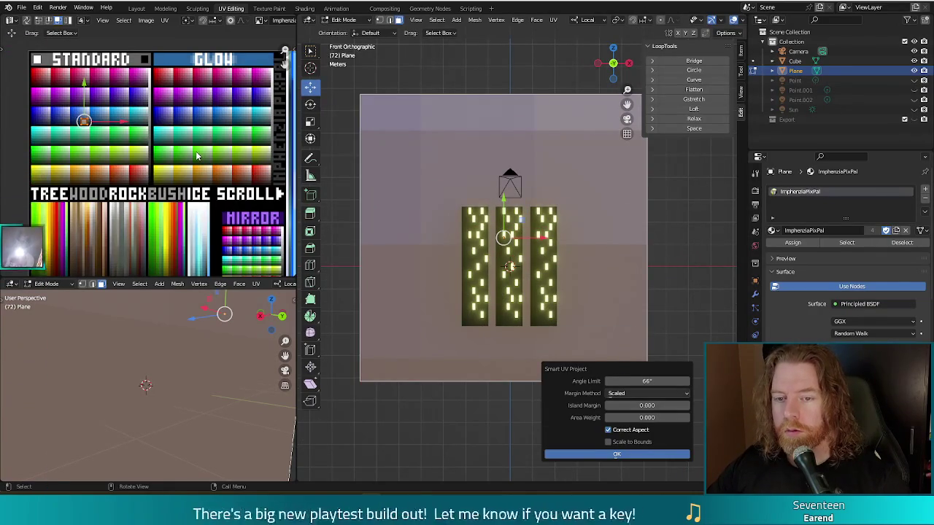
click(598, 453)
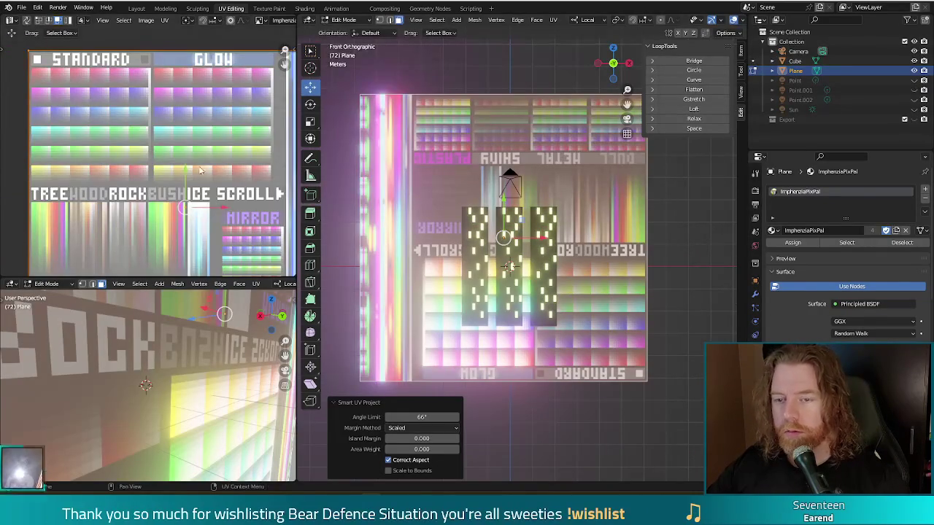
key(ctrl+z)
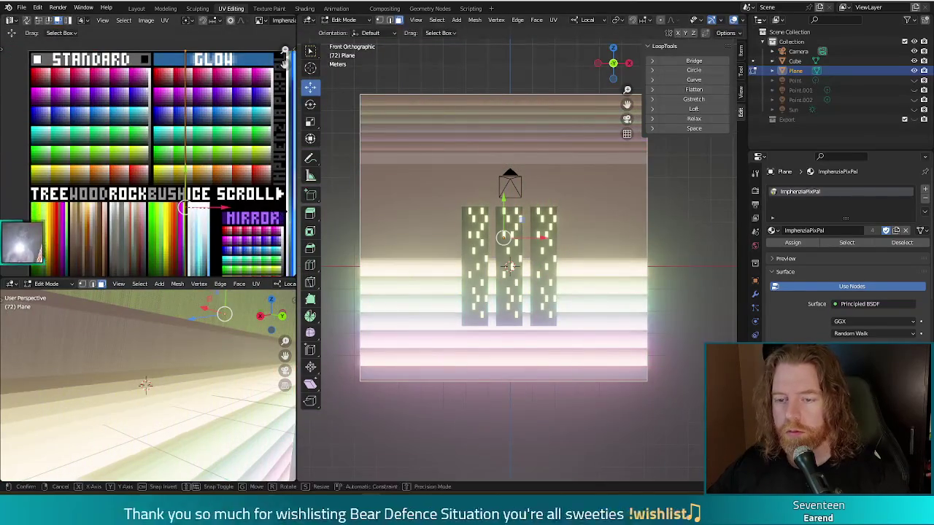
Scale and move the plane's UVs onto the GLOW palette colours, shrinking them for a gradient
key(s)
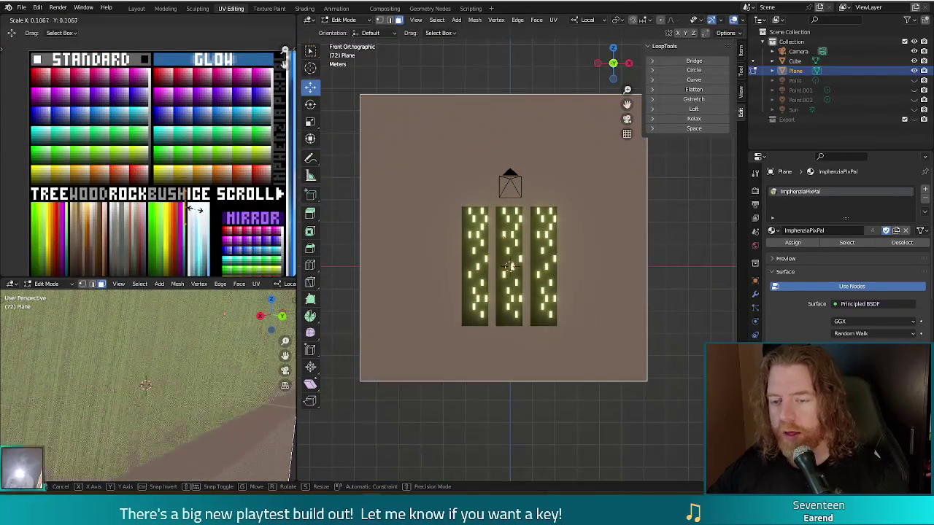
click(188, 208)
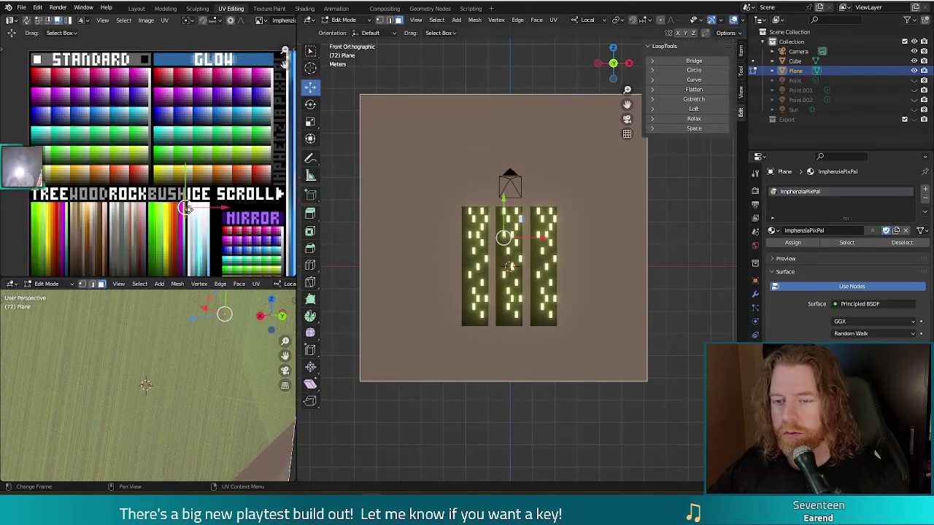
key(g)
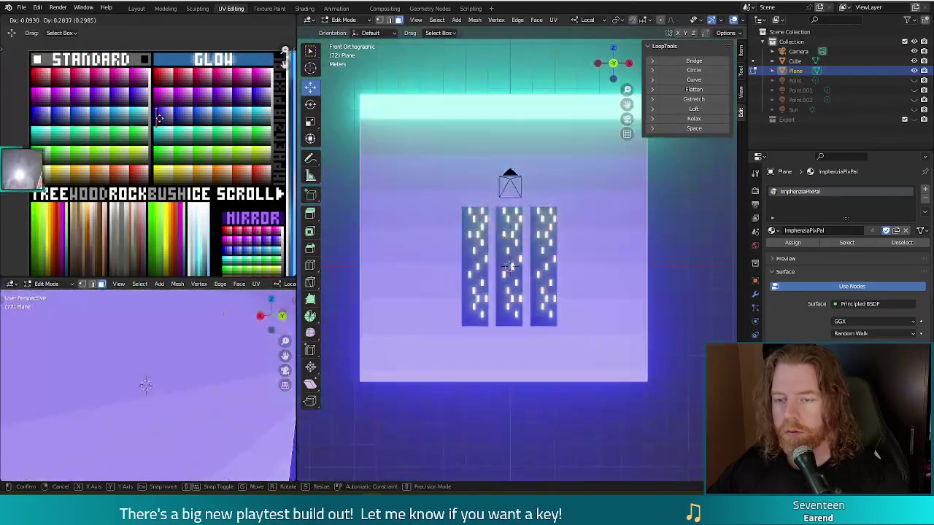
click(154, 118)
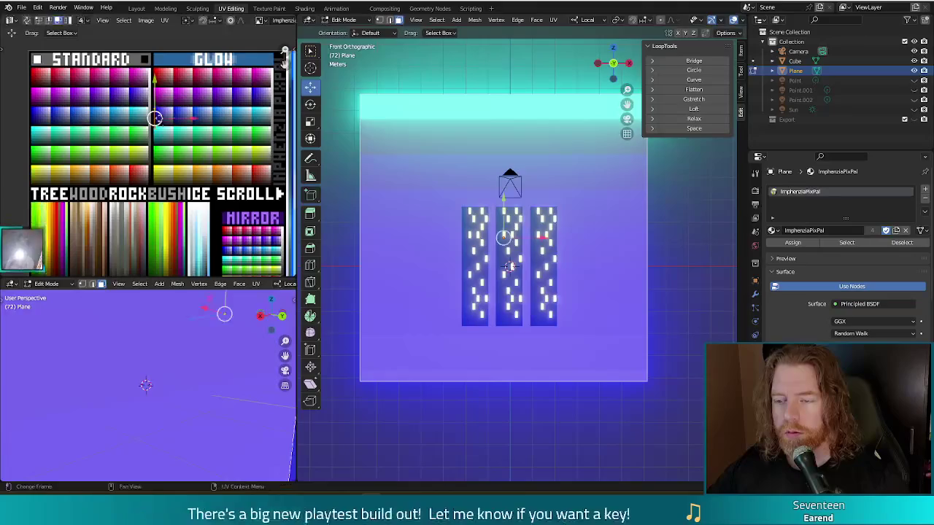
key(s)
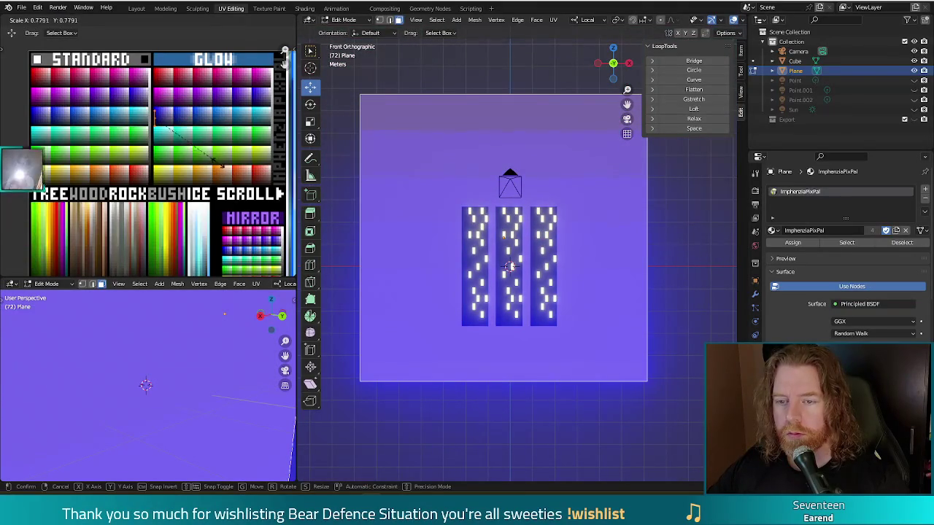
click(156, 119)
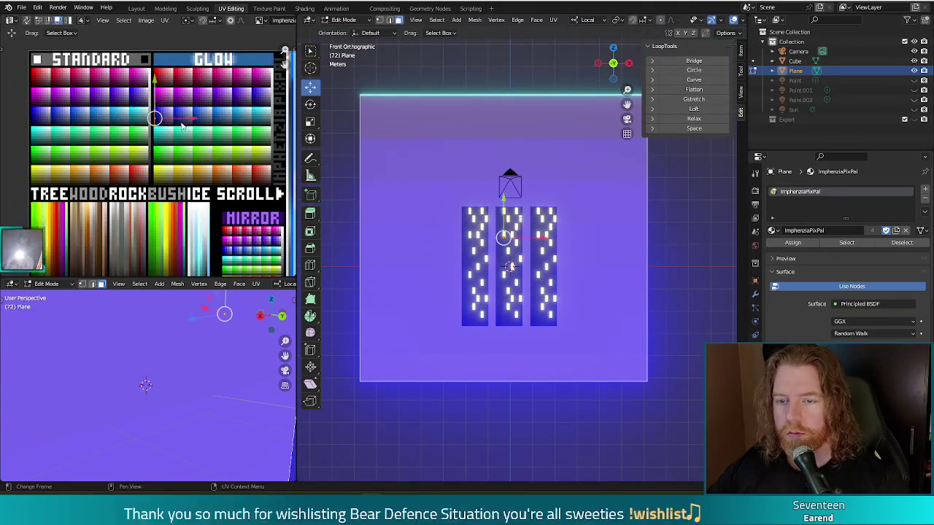
key(g)
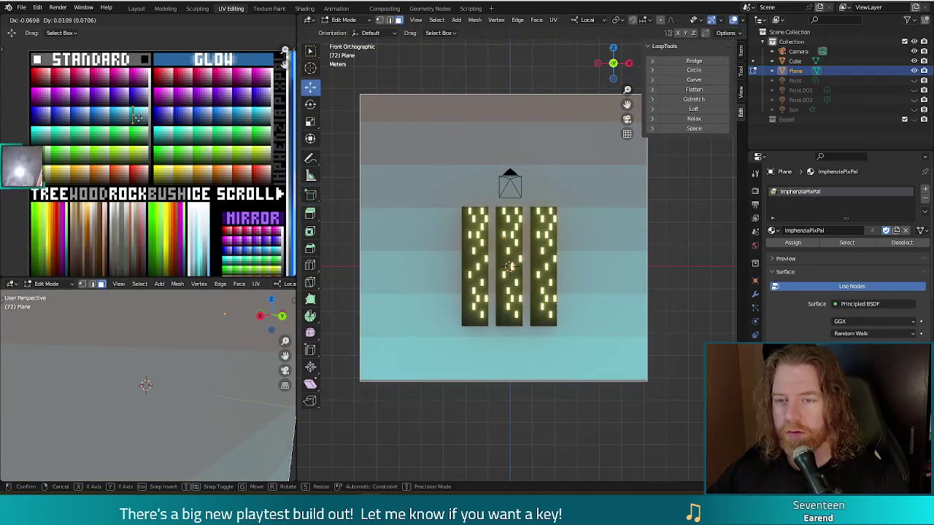
Flip the plane's UVs 180° and move them to a new spot on the palette
key(r)
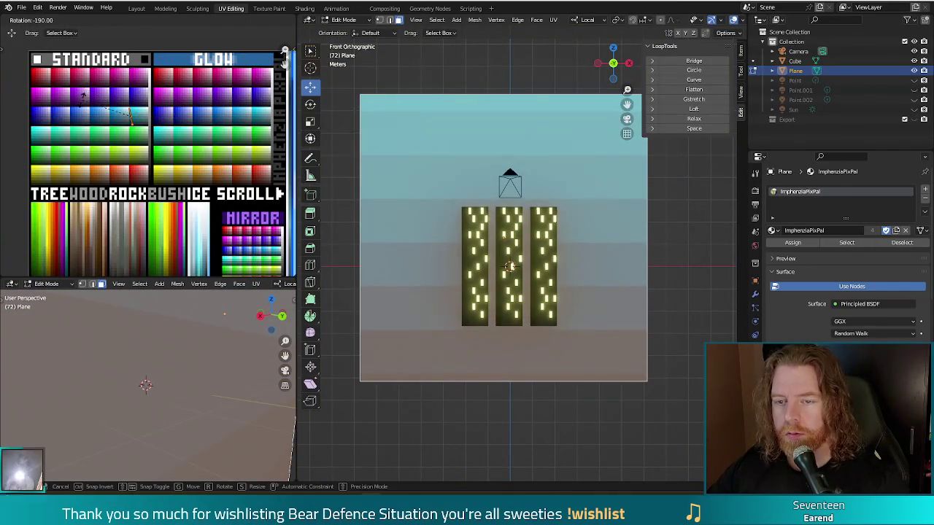
click(85, 95)
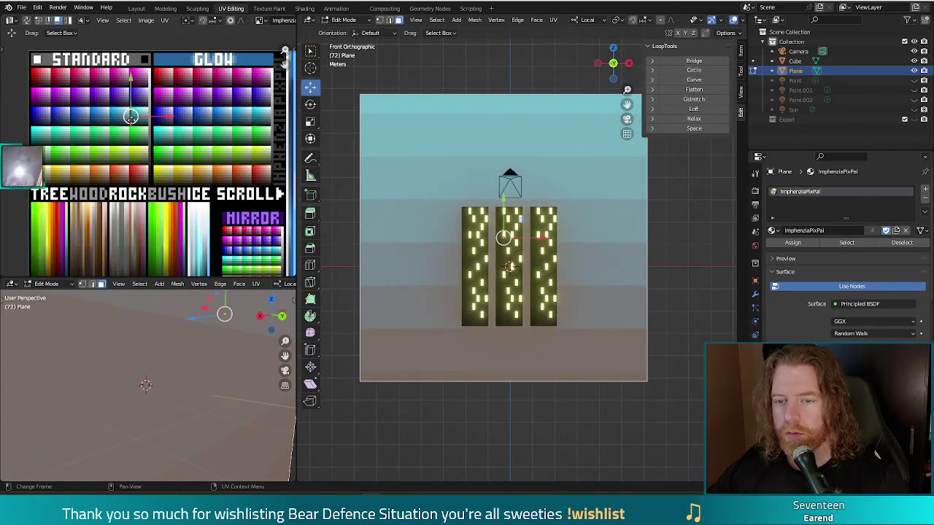
key(g)
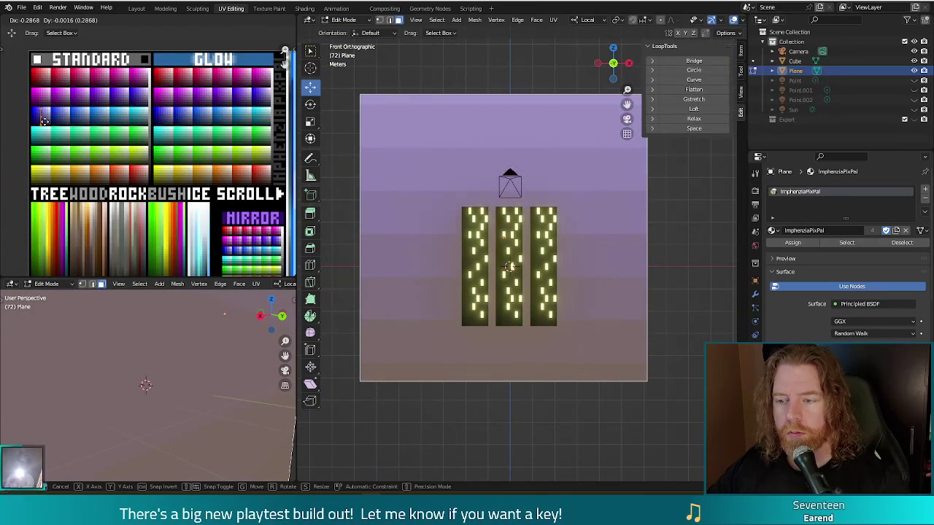
click(44, 121)
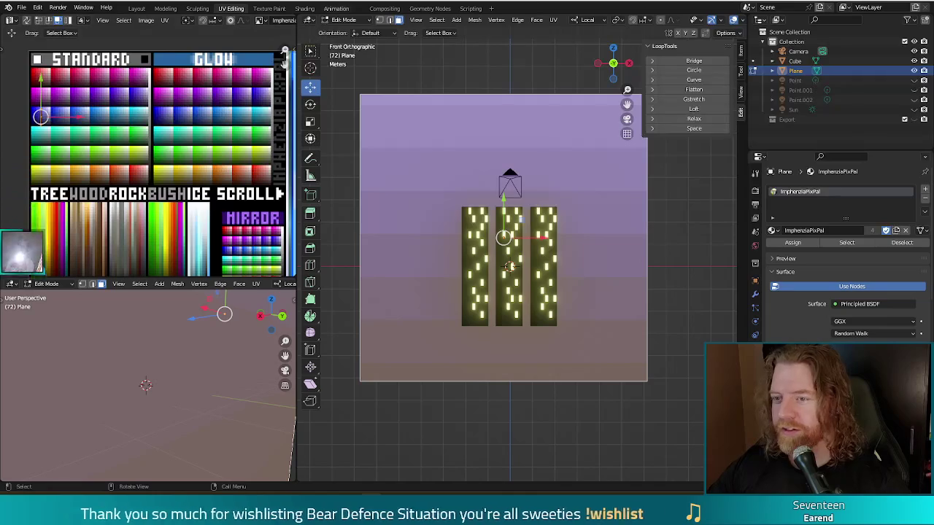
scroll(657, 323, down, 1)
scroll(641, 320, down, 1)
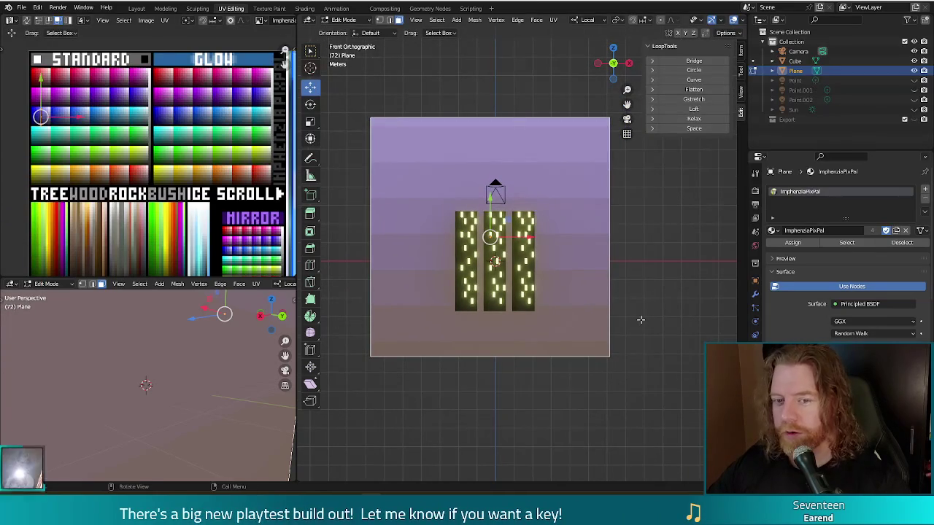
Shift the UVs onto a purple band and verify the backdrop gradient in a render
key(g)
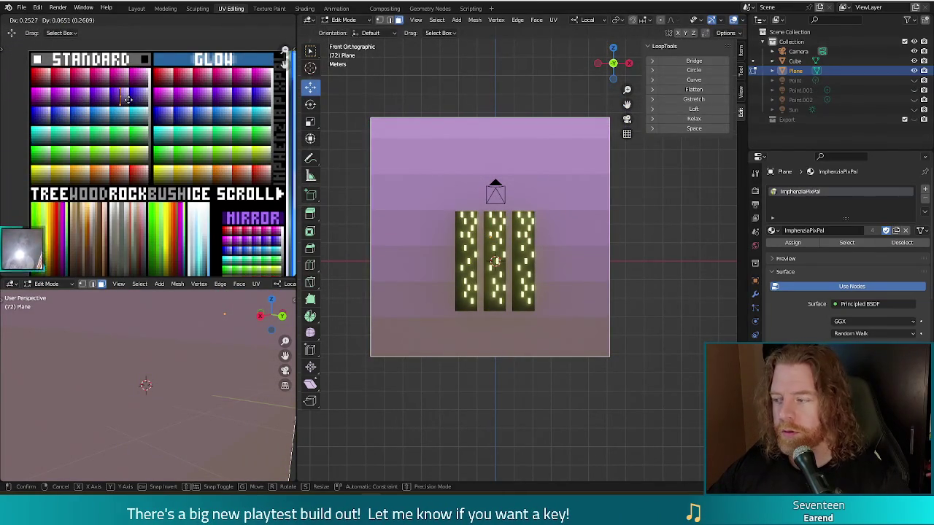
click(123, 97)
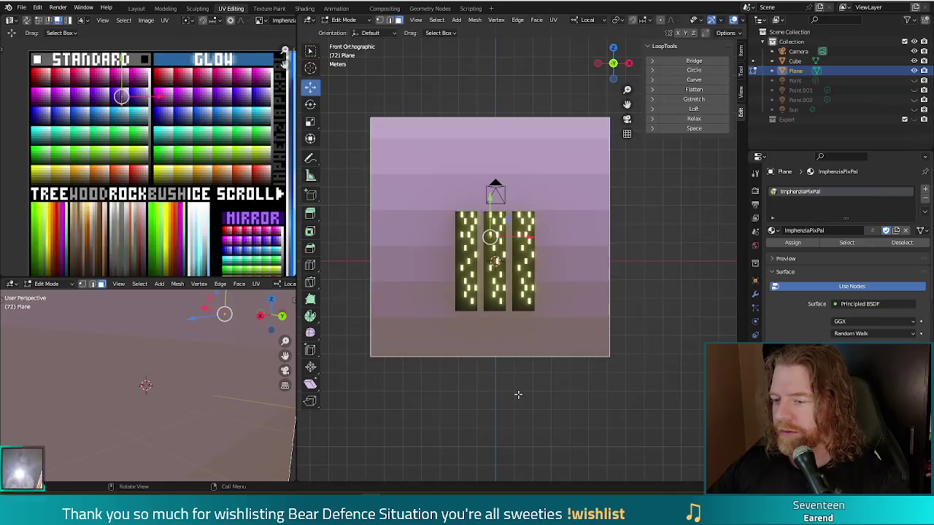
key(F12)
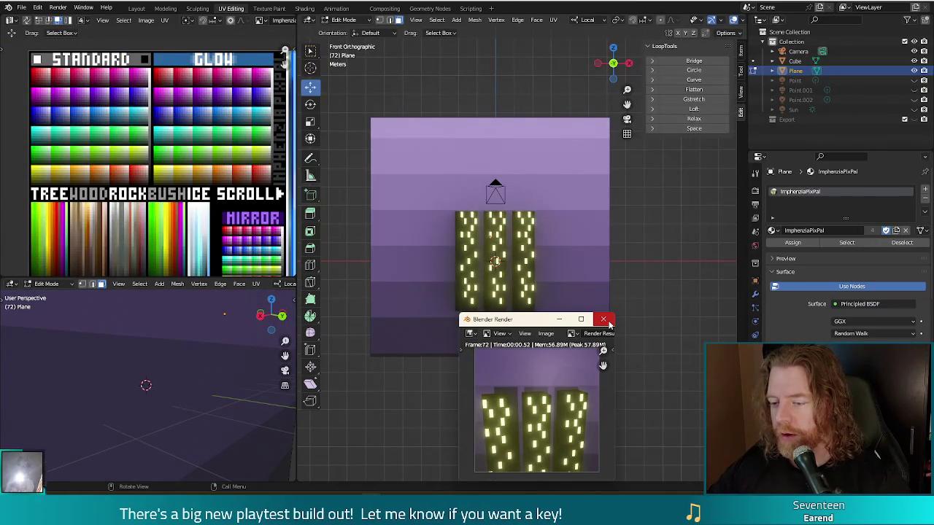
click(608, 323)
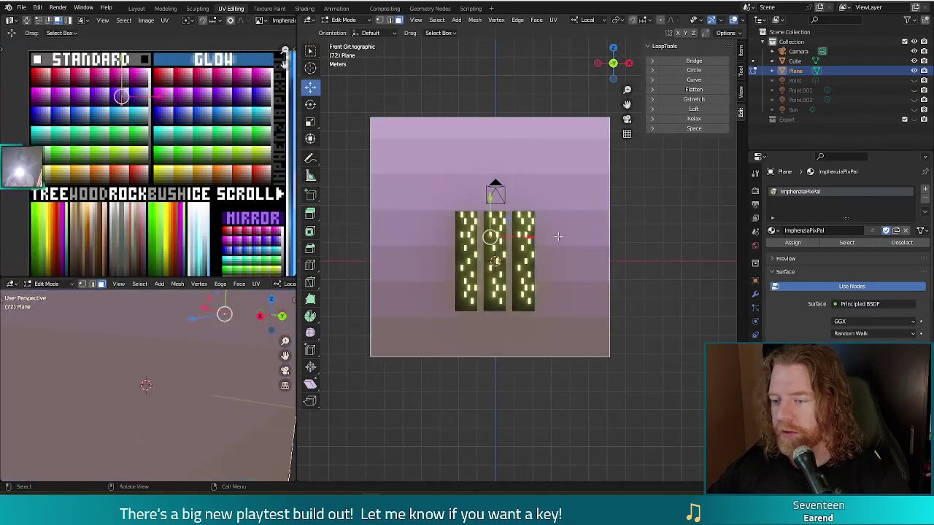
key(Tab)
middle_drag(652, 261, 521, 243)
click(398, 192)
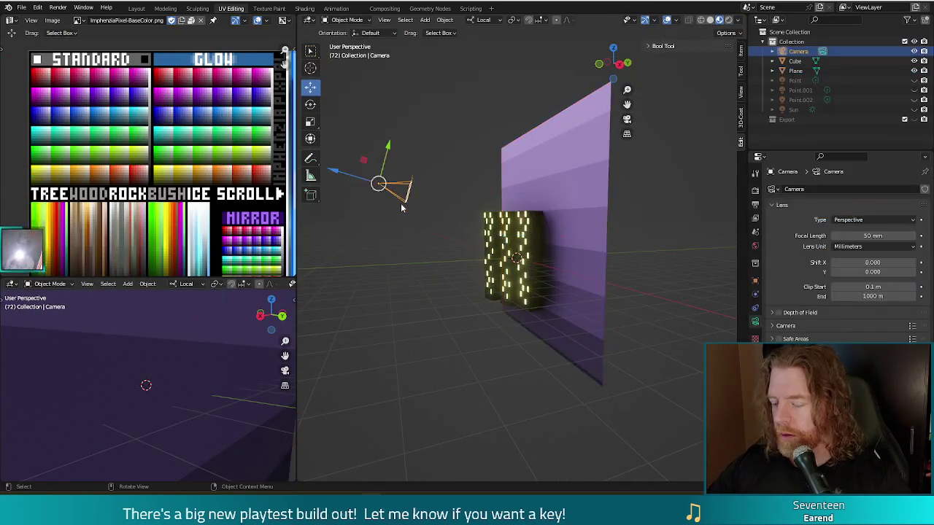
In Right view, rotate the camera and lower it, then test render the framing
key(KP_3)
key(r)
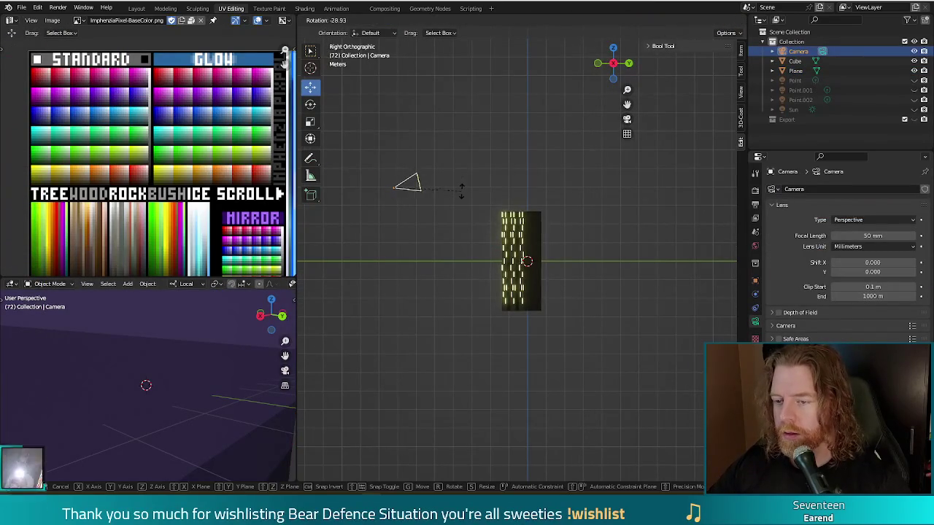
click(461, 189)
drag(392, 188, 390, 250)
key(F12)
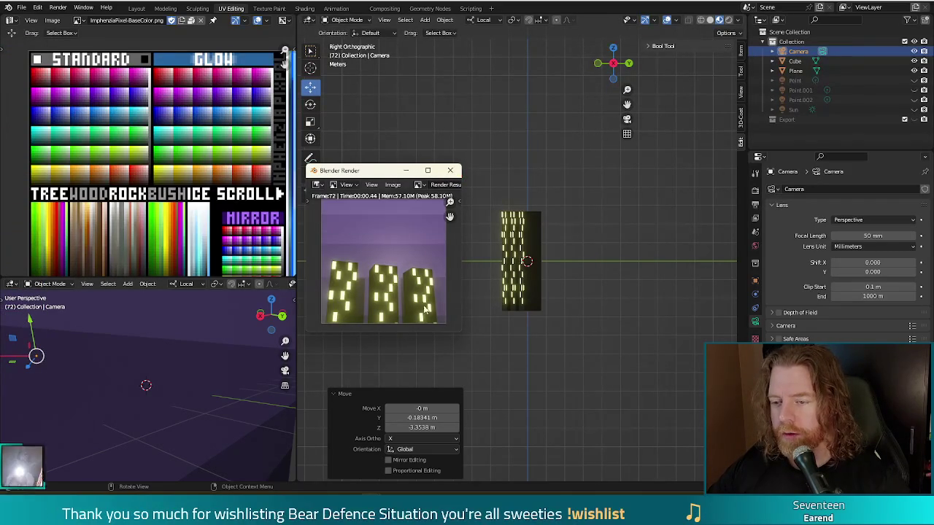
click(450, 170)
Tilt the camera to 12.4° and confirm in a render that it frames the three towers closely
key(r)
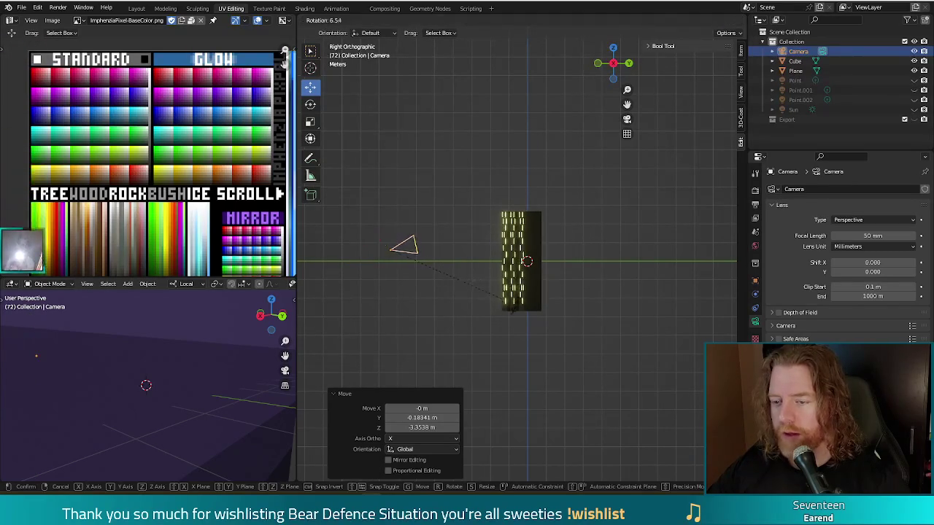
click(507, 304)
key(F12)
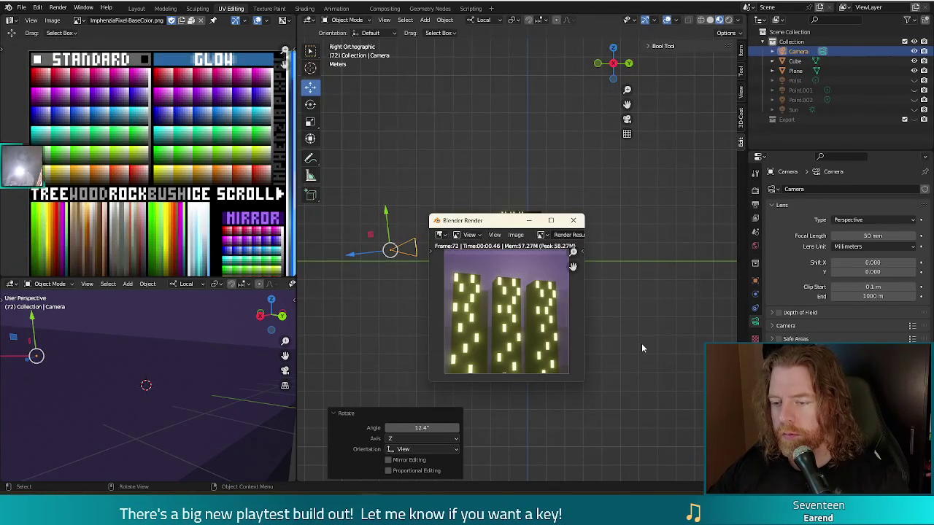
click(573, 221)
mouse_move(569, 241)
middle_down()
mouse_move(490, 359)
mouse_move(554, 371)
mouse_move(483, 265)
middle_up()
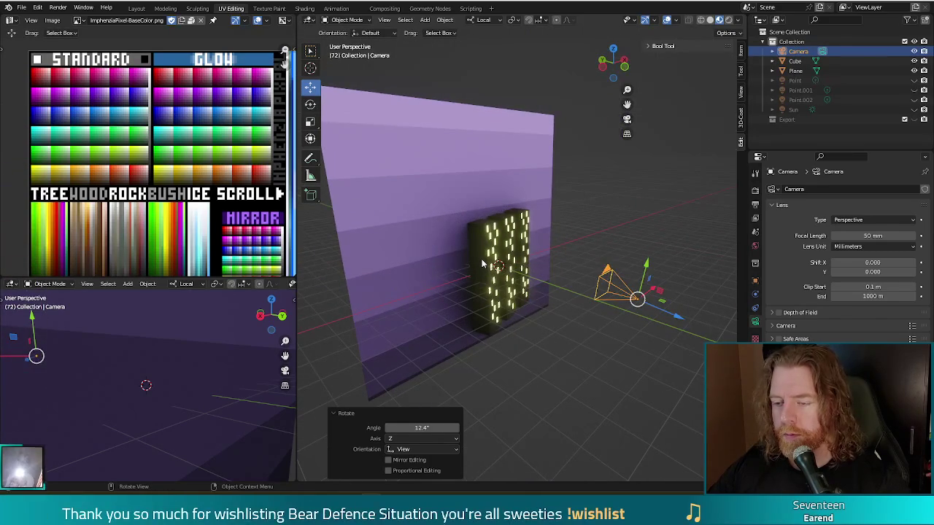
click(486, 266)
key(Tab)
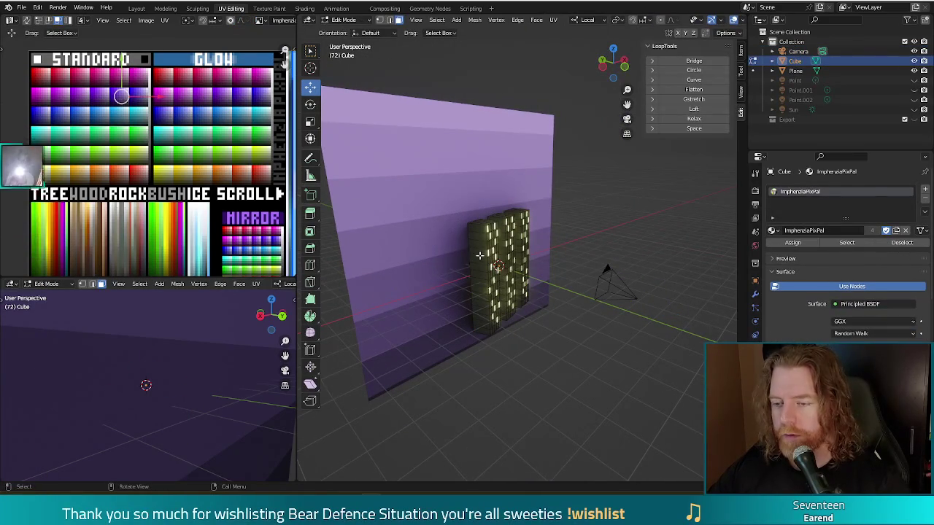
Select the geometry of all three buildings in Edit Mode
key(l)
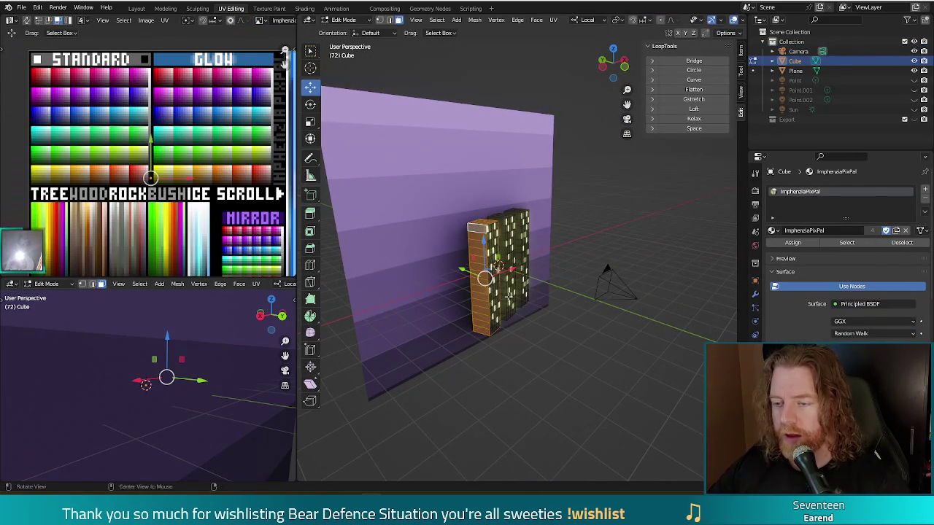
middle_drag(514, 293, 486, 218)
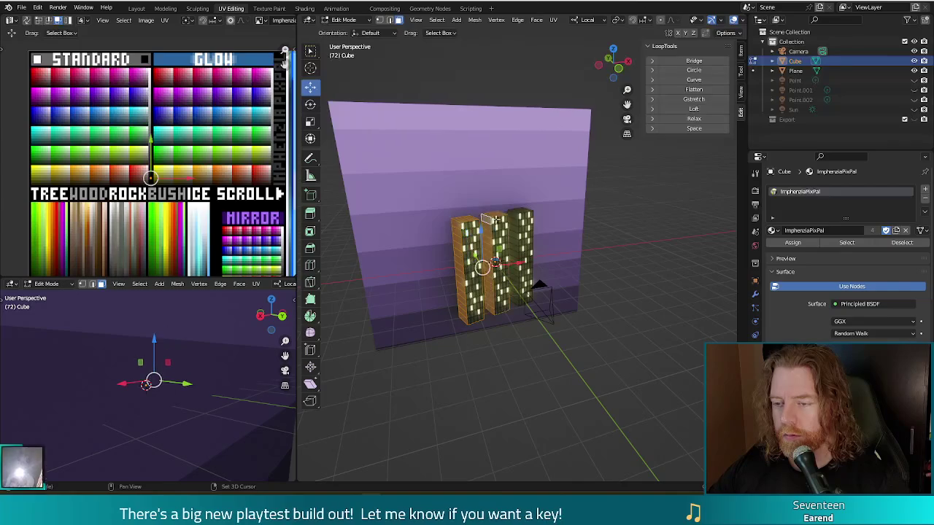
key(l)
middle_drag(486, 218, 538, 248)
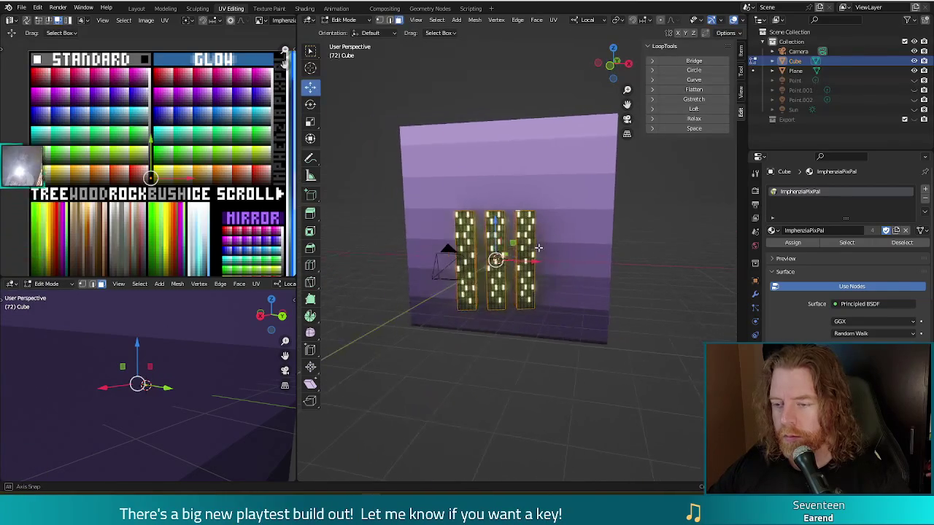
Widen each building 1.267 on X about Individual Origins, then test-render the result
key(s)
key(x)
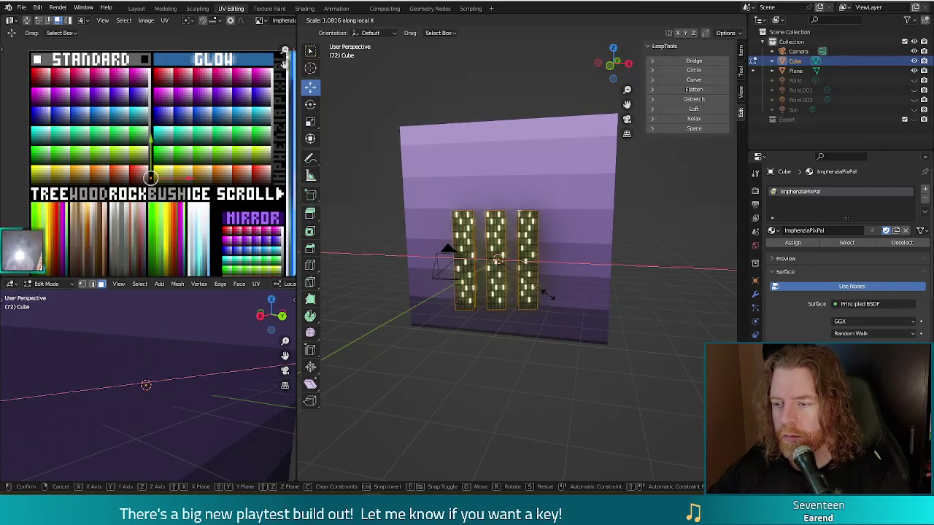
click(538, 277)
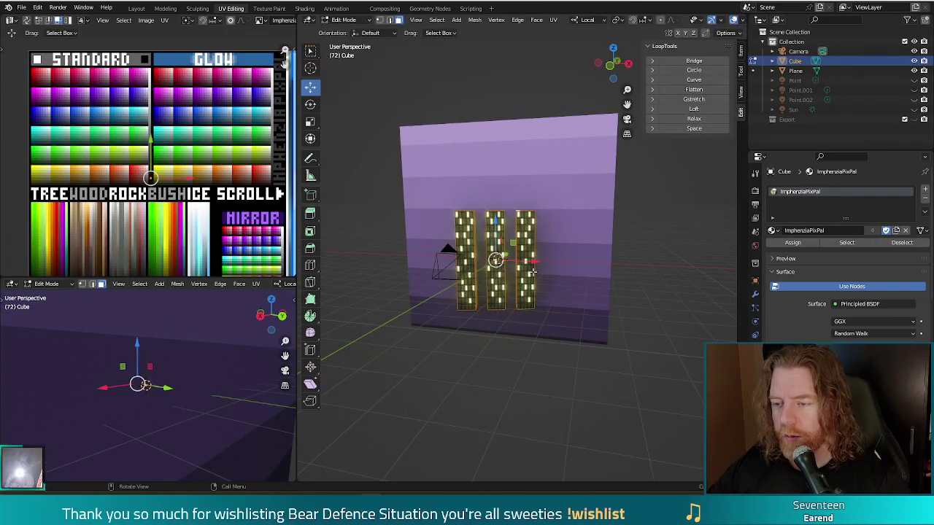
key(period)
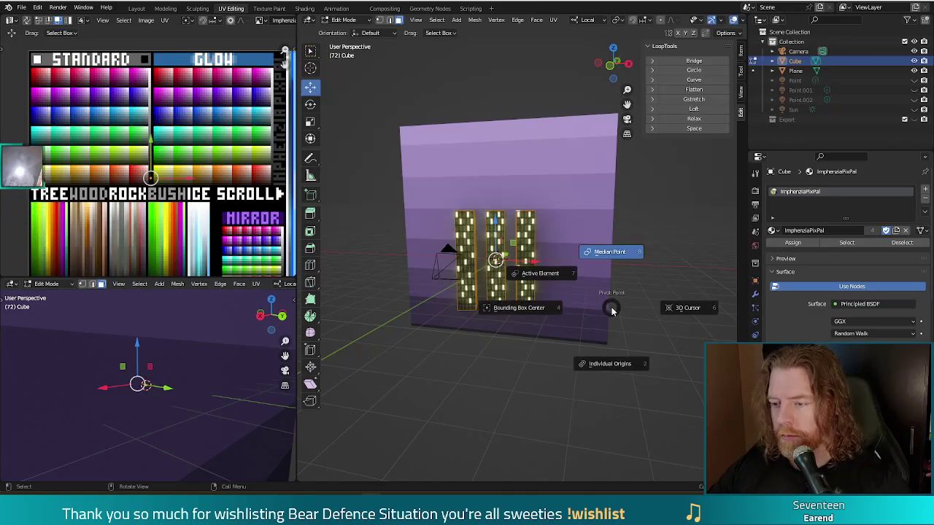
click(611, 358)
key(s)
key(x)
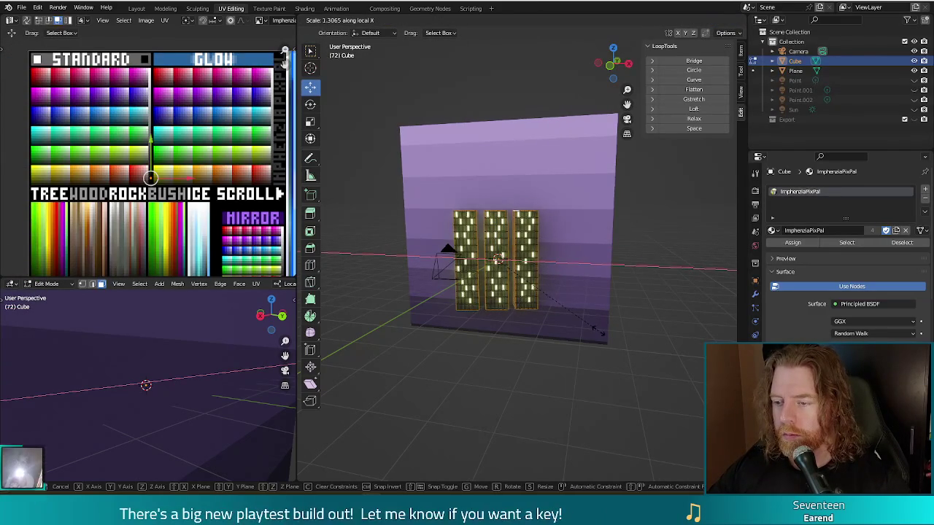
click(595, 333)
mouse_move(576, 273)
middle_down()
mouse_move(589, 379)
mouse_move(563, 278)
middle_up()
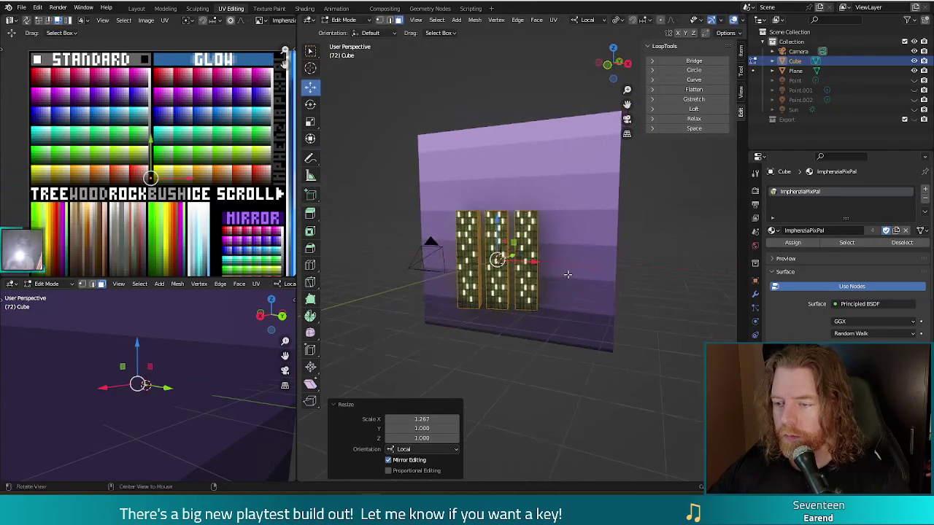
key(F12)
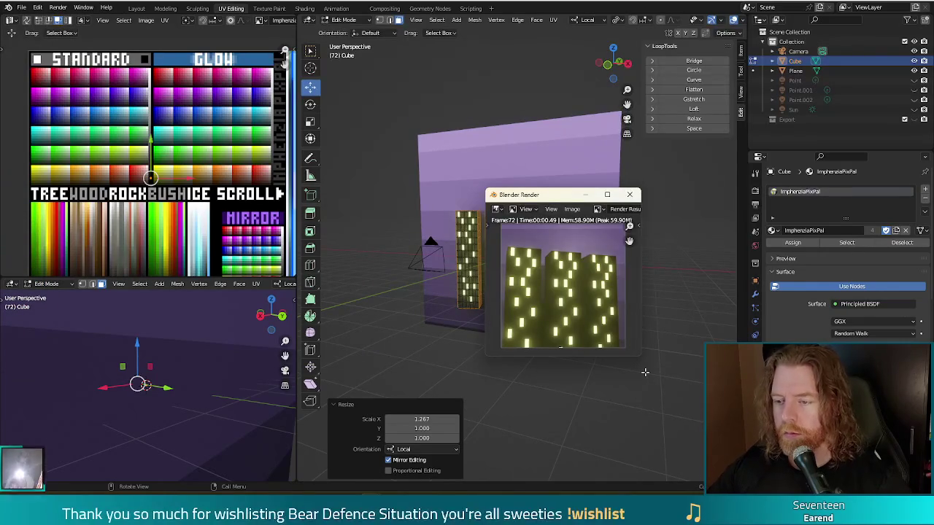
click(637, 197)
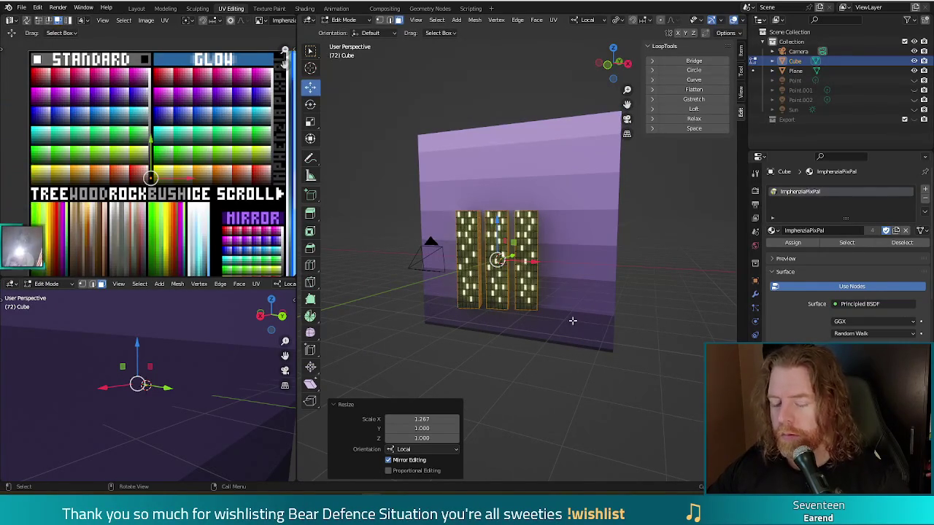
Stretch the buildings 1.053 on Z and render to check the taller towers
key(s)
key(z)
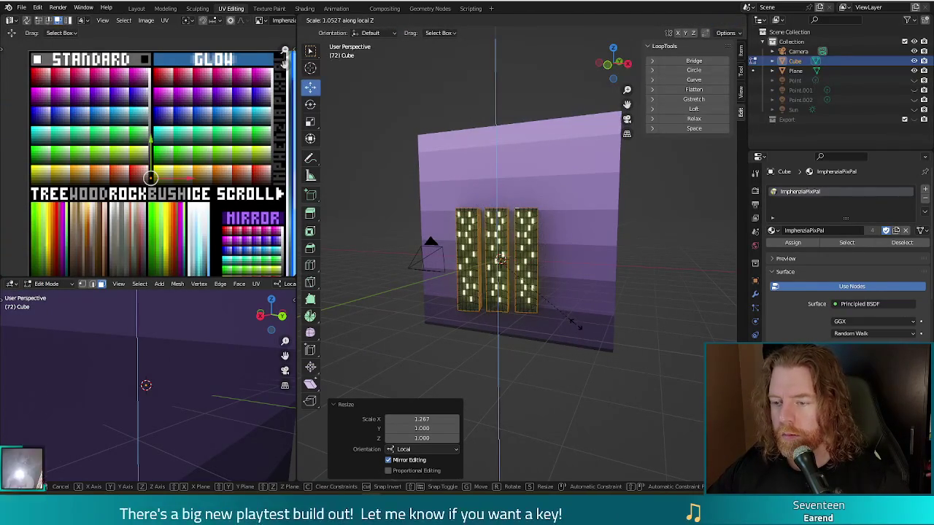
click(572, 322)
key(F12)
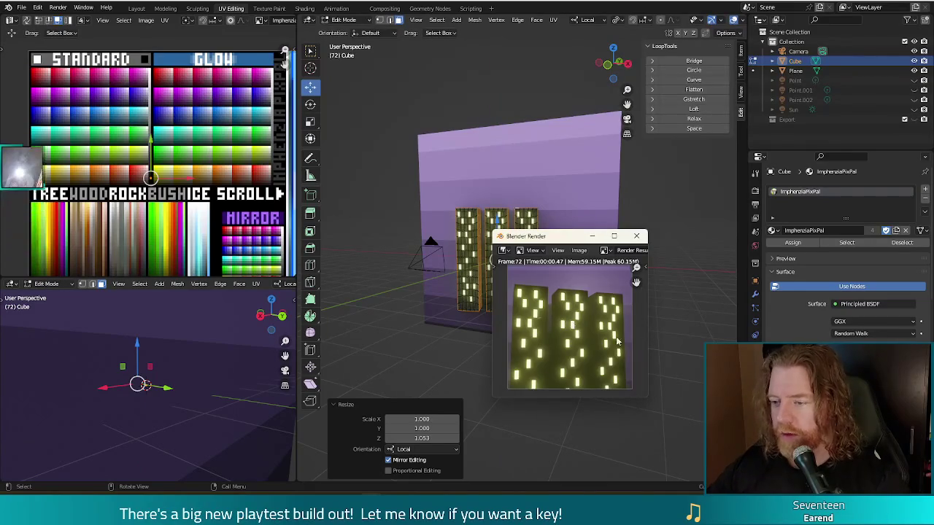
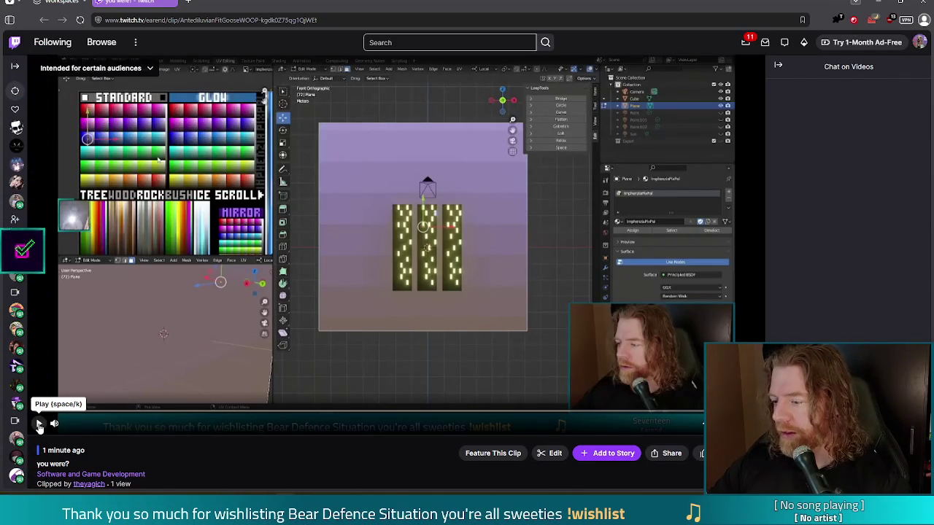
Play the Twitch clip, then close the browser showing the Discord image to get back to Blender
click(40, 428)
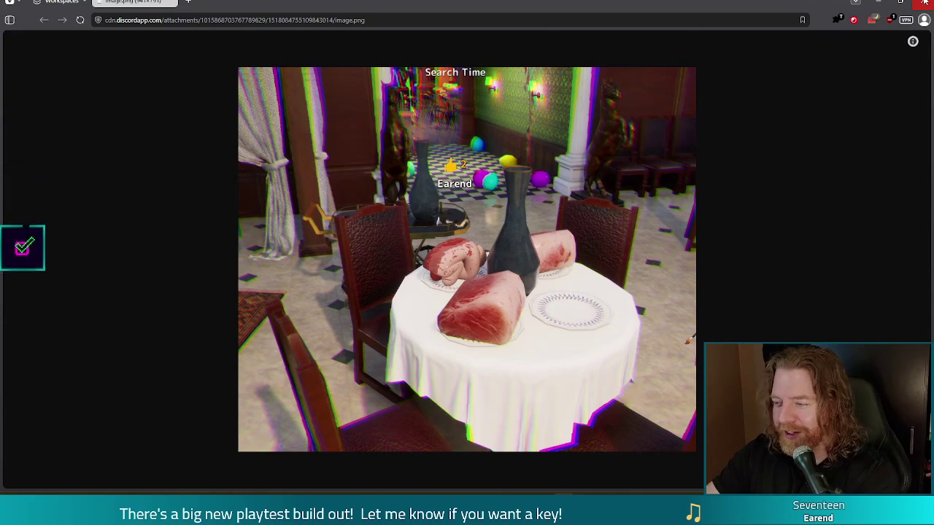
click(924, 3)
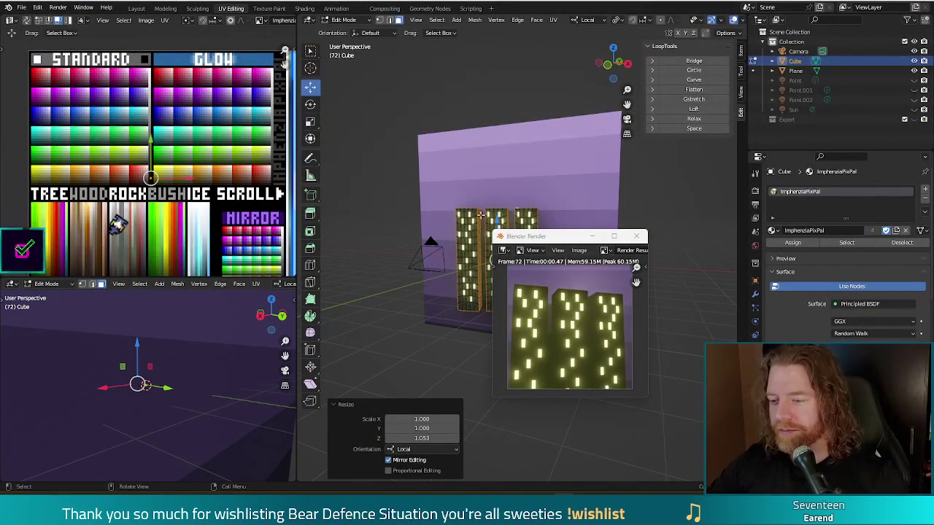
Close the render preview, leave Edit Mode on the buildings, and select the purple backdrop Plane
drag(542, 235, 521, 182)
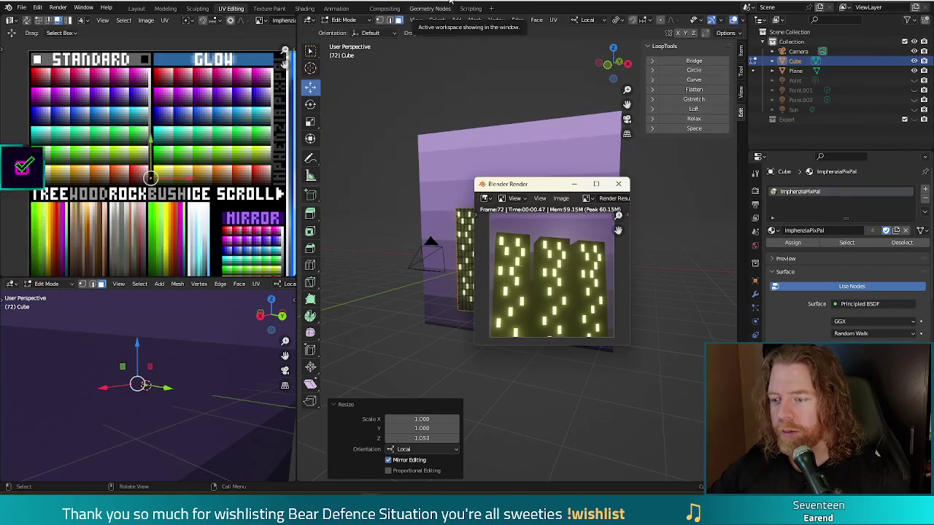
click(562, 163)
click(563, 162)
mouse_move(621, 92)
middle_down()
mouse_move(559, 350)
mouse_move(559, 341)
middle_up()
key(Tab)
click(511, 171)
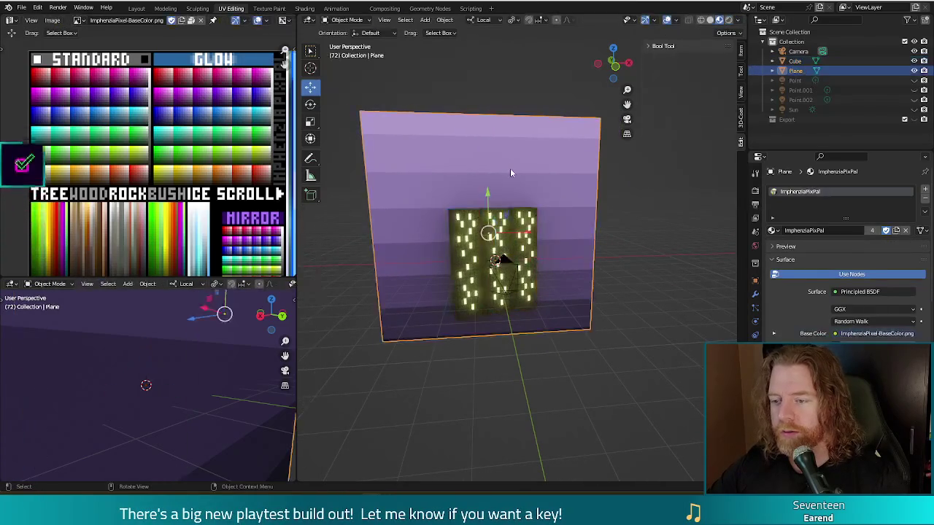
In Edit Mode on the Plane, shift its UVs across the palette, checking each colour with F12 renders
key(Tab)
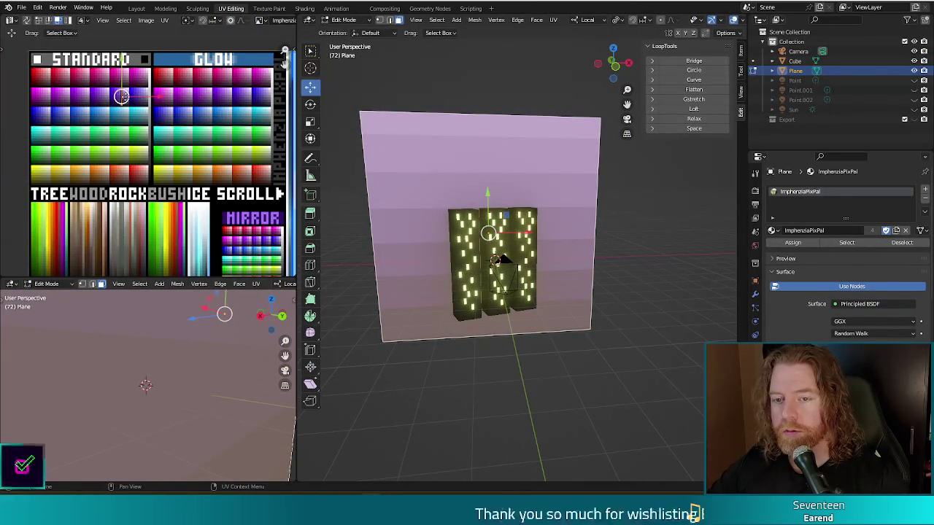
drag(122, 97, 85, 100)
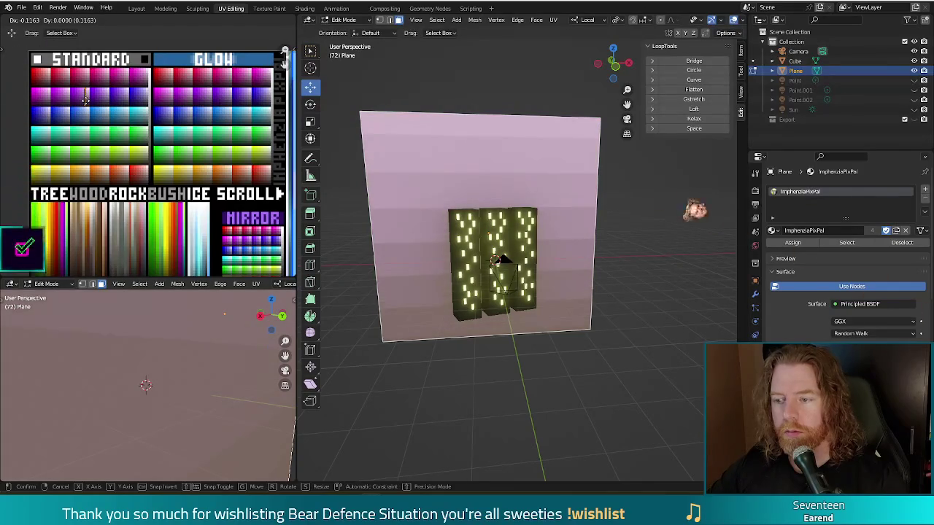
key(F12)
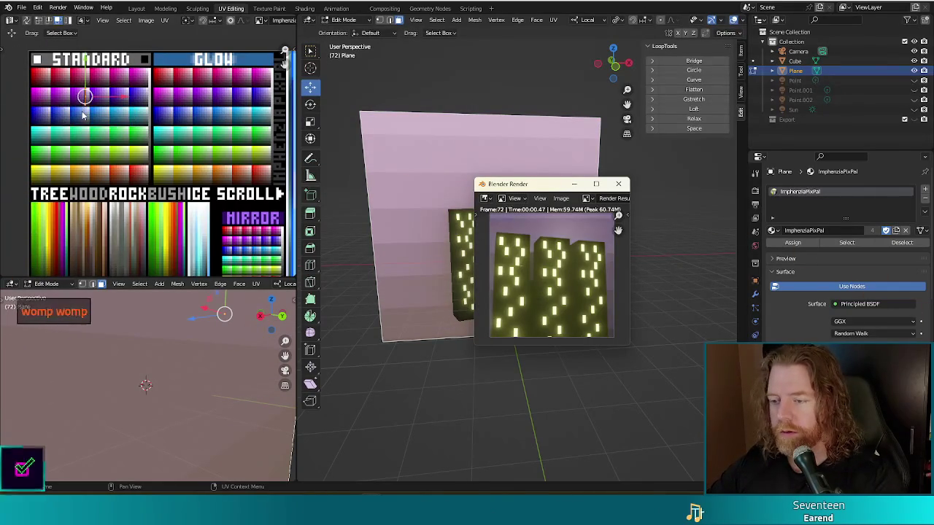
click(618, 185)
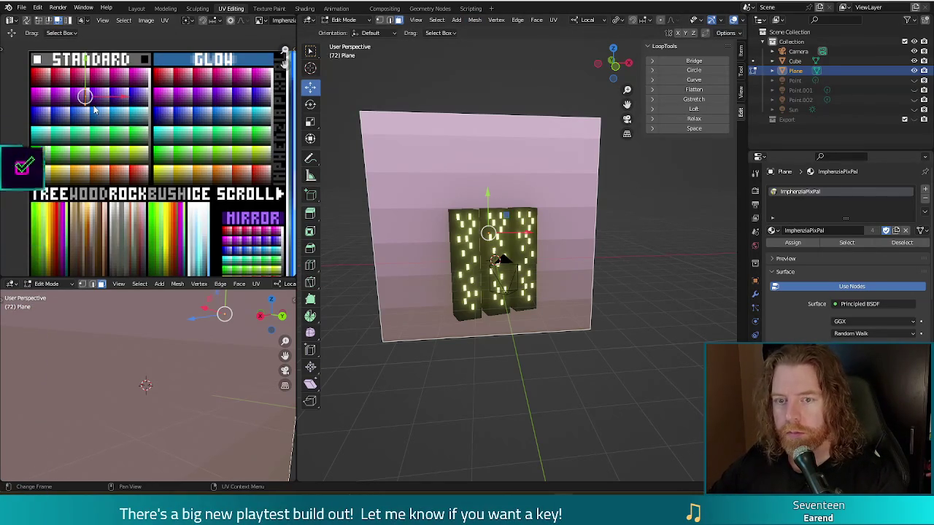
key(g)
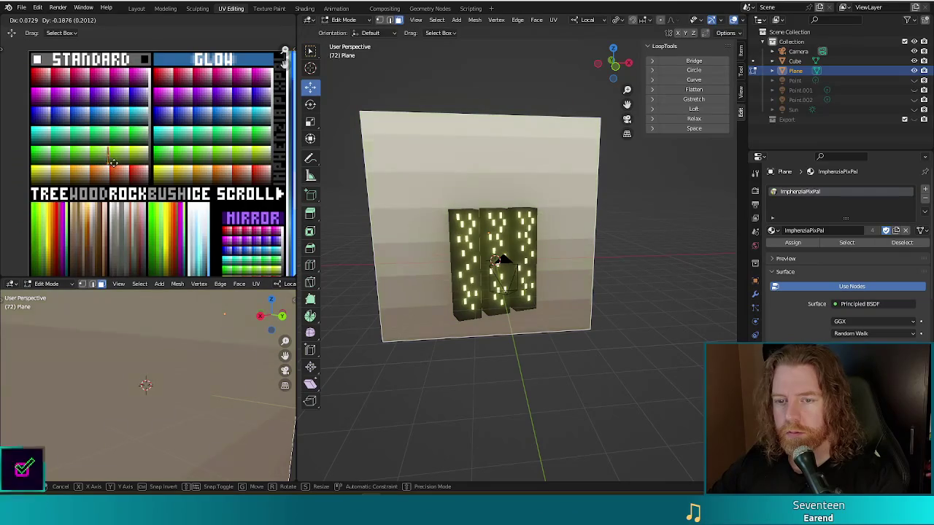
click(110, 160)
key(F12)
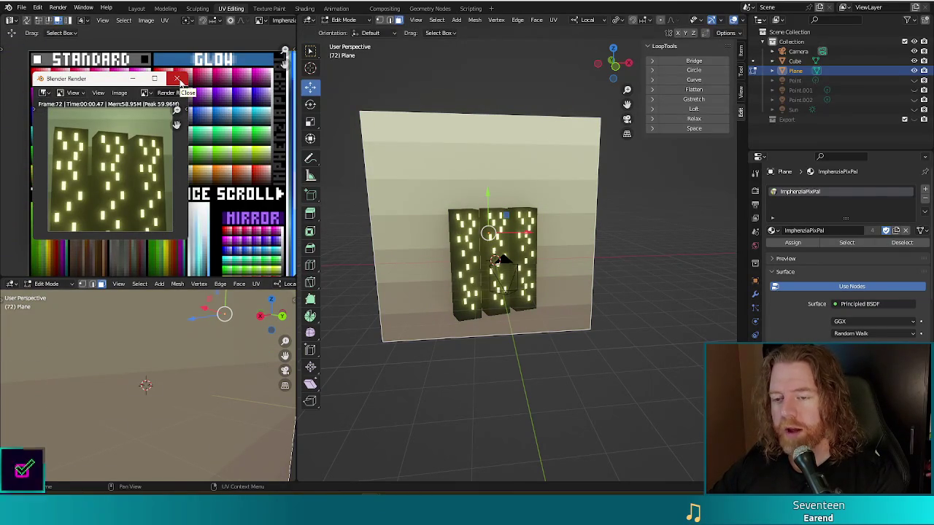
click(179, 78)
Settle the plane's UVs on the tan-to-brown palette gradient, confirm with a render, and exit Edit Mode
key(g)
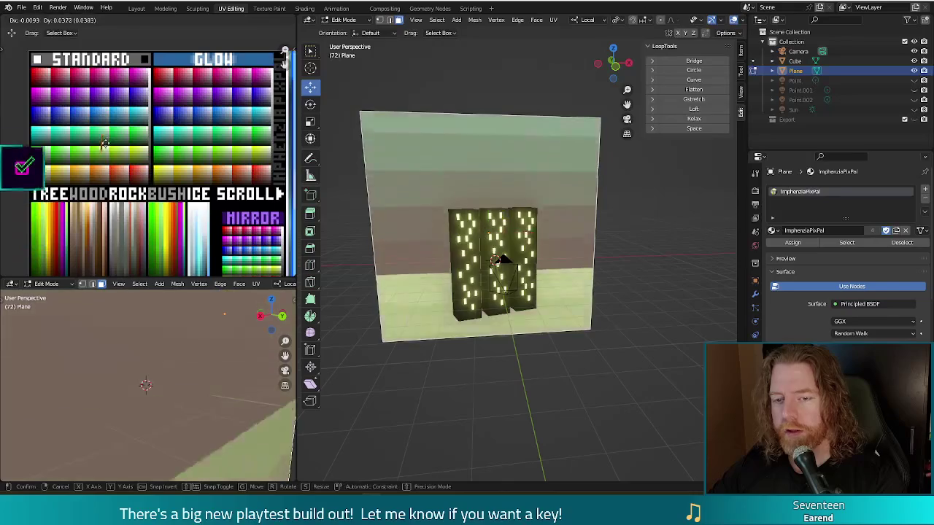
click(105, 177)
key(F12)
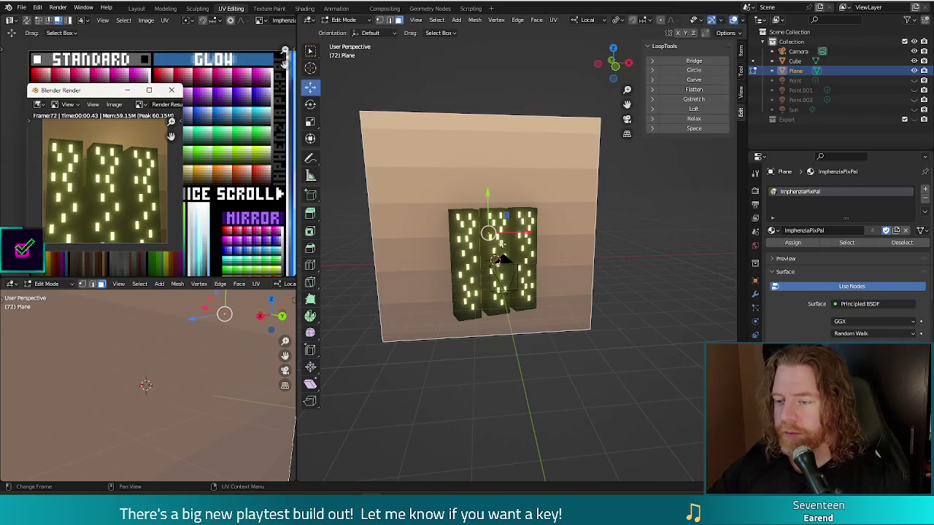
key(Tab)
click(509, 251)
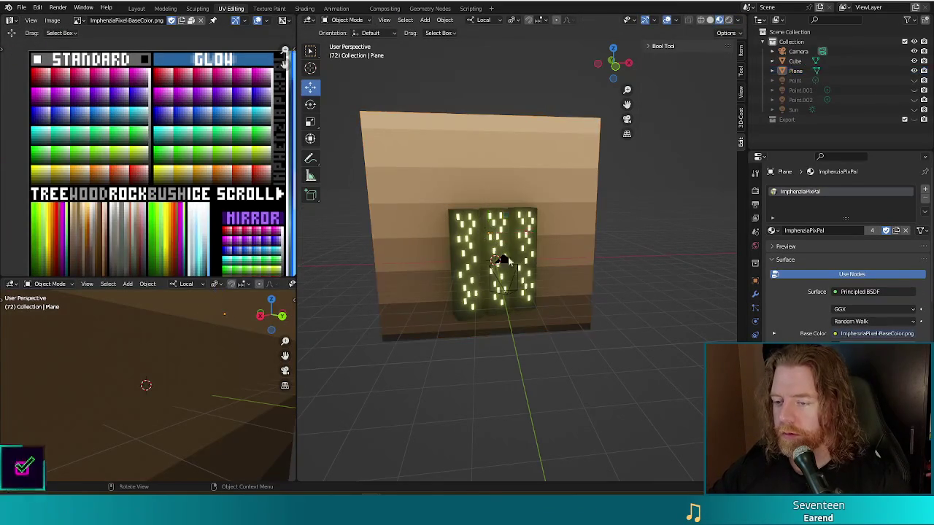
Enter Edit Mode on the tower blocks mesh and orbit in close on the three buildings
key(Tab)
middle_drag(509, 251, 546, 254)
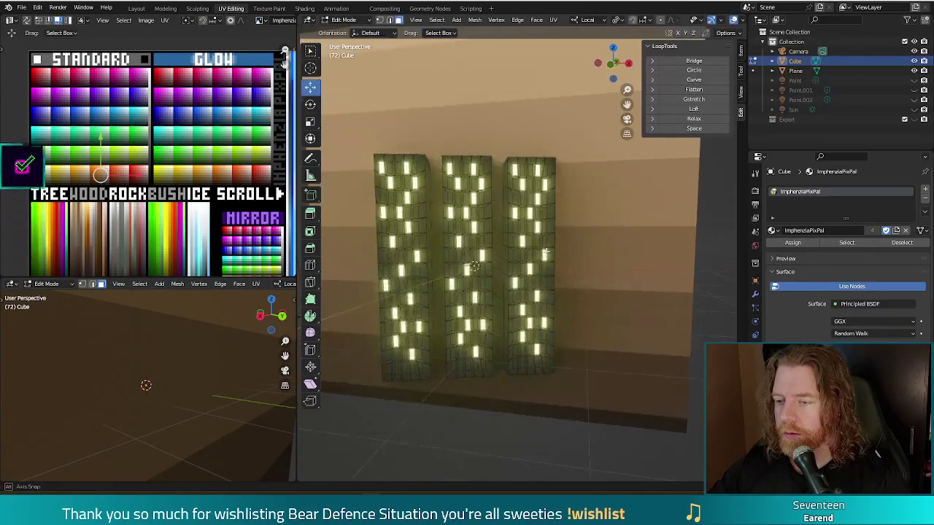
middle_drag(480, 193, 448, 172)
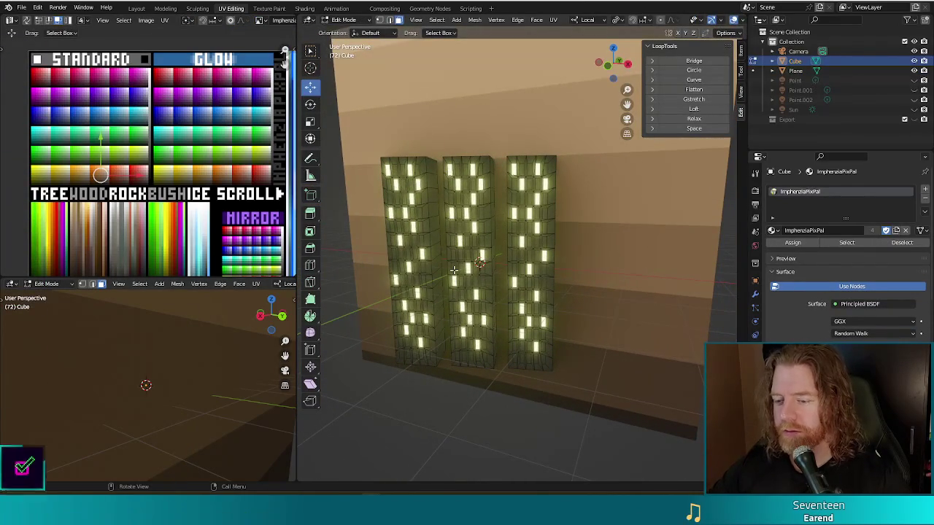
mouse_move(496, 304)
middle_down()
mouse_move(462, 337)
mouse_move(462, 193)
middle_up()
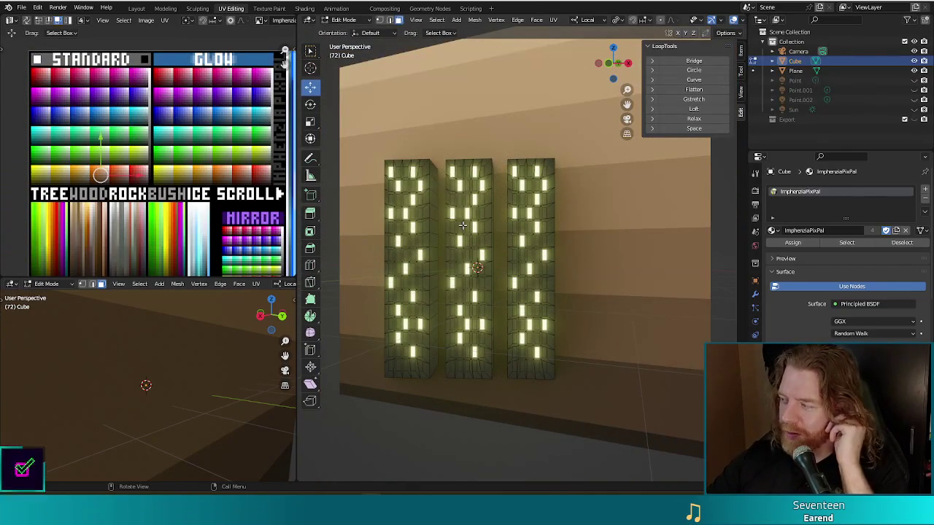
mouse_move(499, 207)
middle_down()
mouse_move(516, 221)
mouse_move(507, 216)
middle_up()
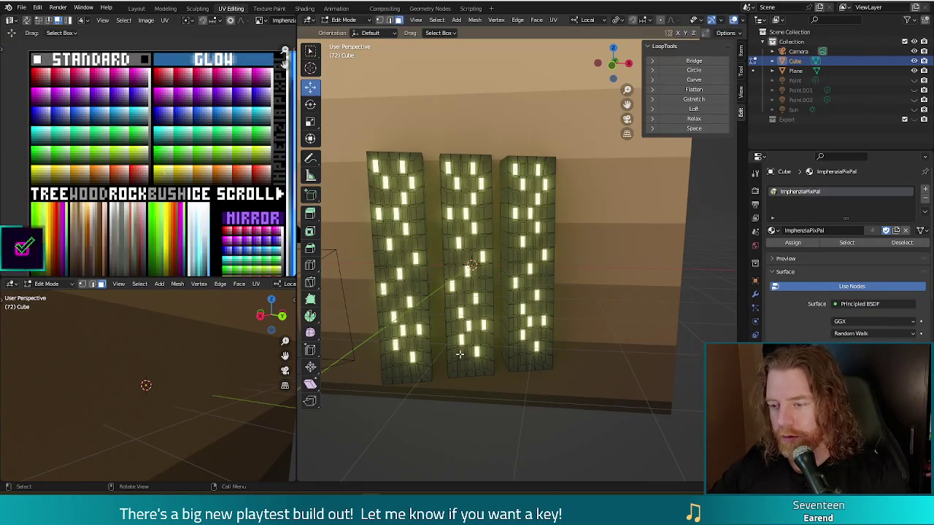
Move the middle and right buildings' UVs onto a dark palette colour, then deselect them
key(l)
key(l)
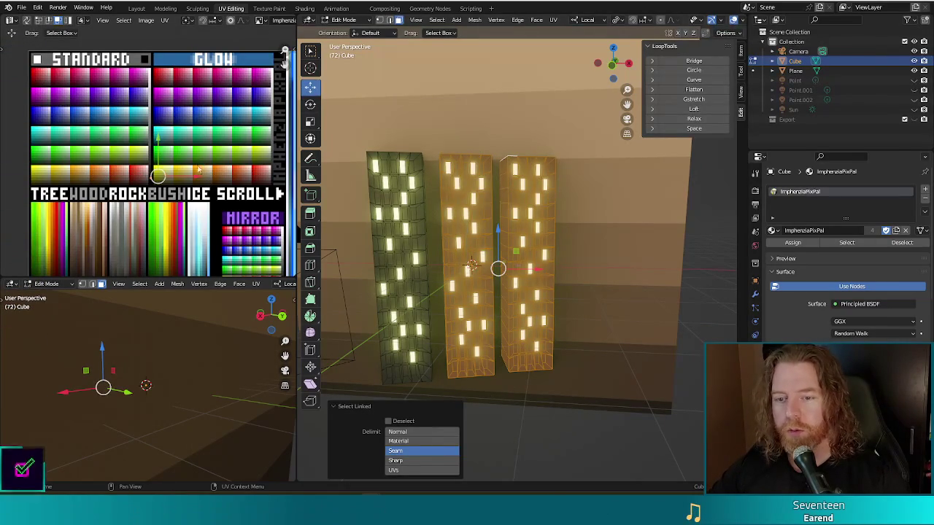
click(202, 165)
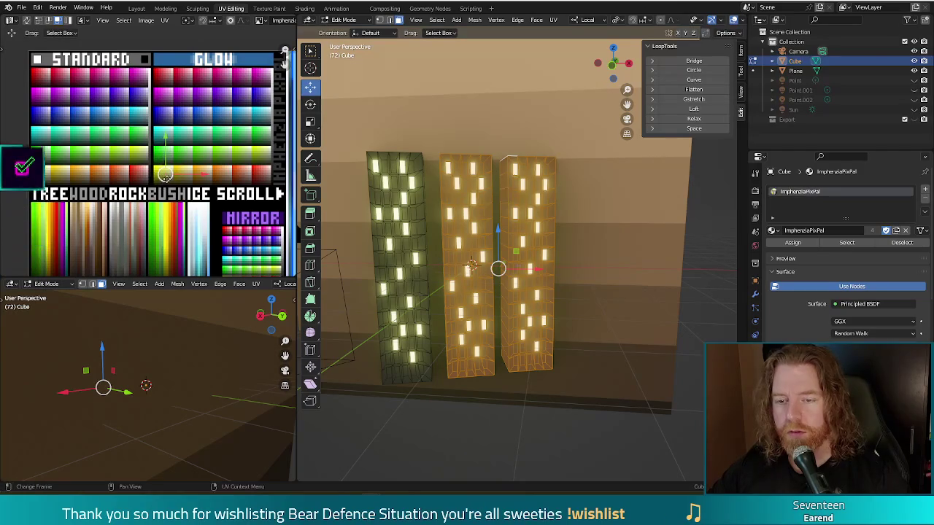
key(g)
click(149, 184)
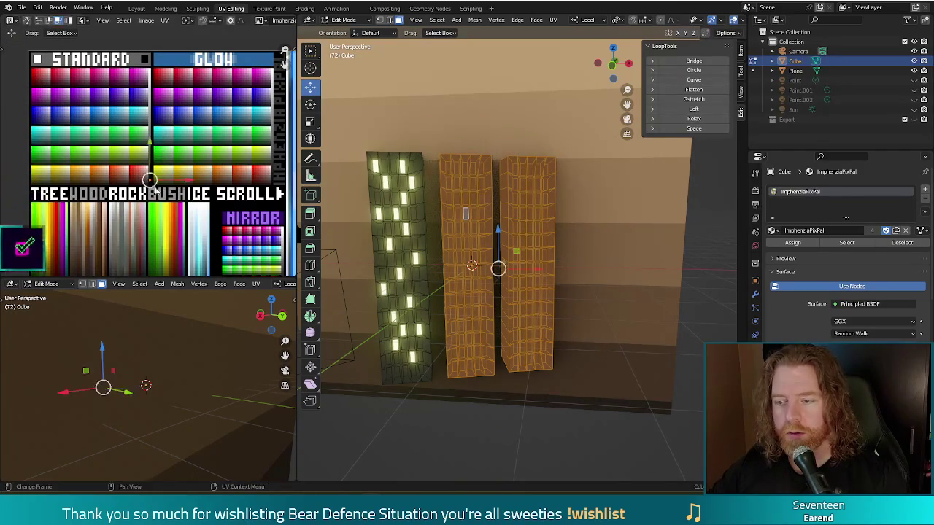
key(alt+a)
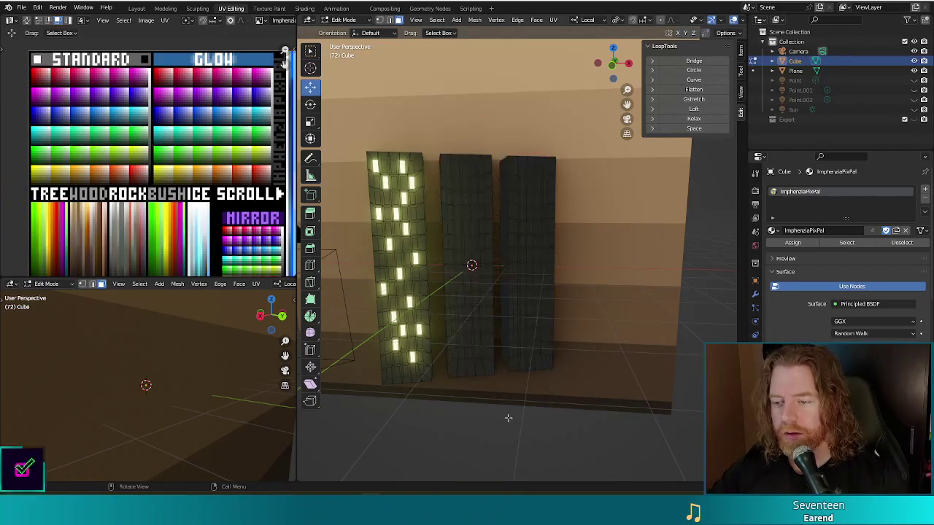
scroll(471, 188, up, 4)
mouse_move(469, 187)
middle_down()
mouse_move(487, 202)
mouse_move(473, 206)
middle_up()
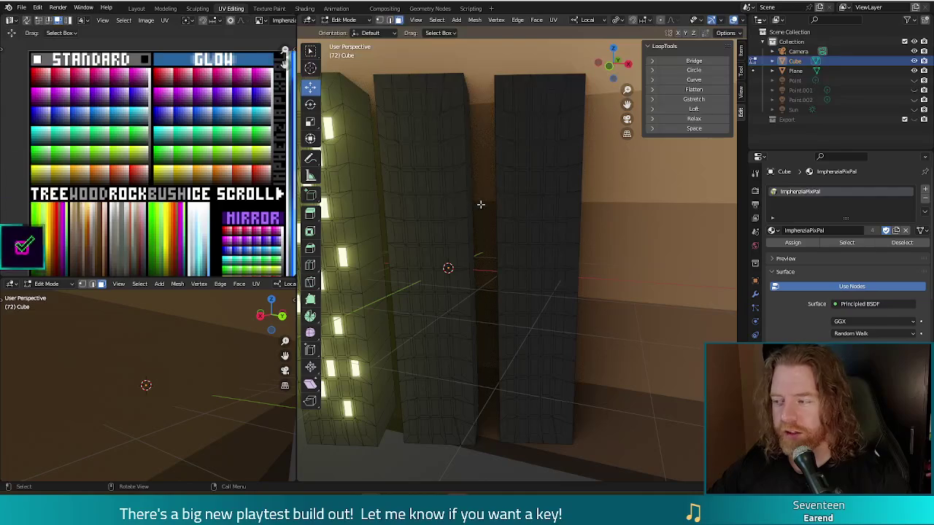
Select the window faces on the middle building, from its top down to its base
click(389, 100)
shift+click(405, 154)
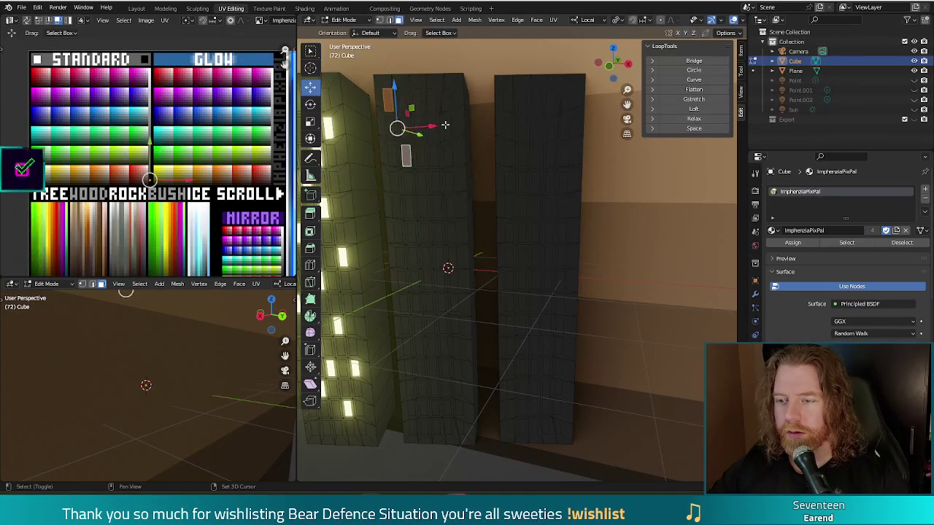
shift+click(446, 128)
shift+click(434, 183)
shift+click(426, 257)
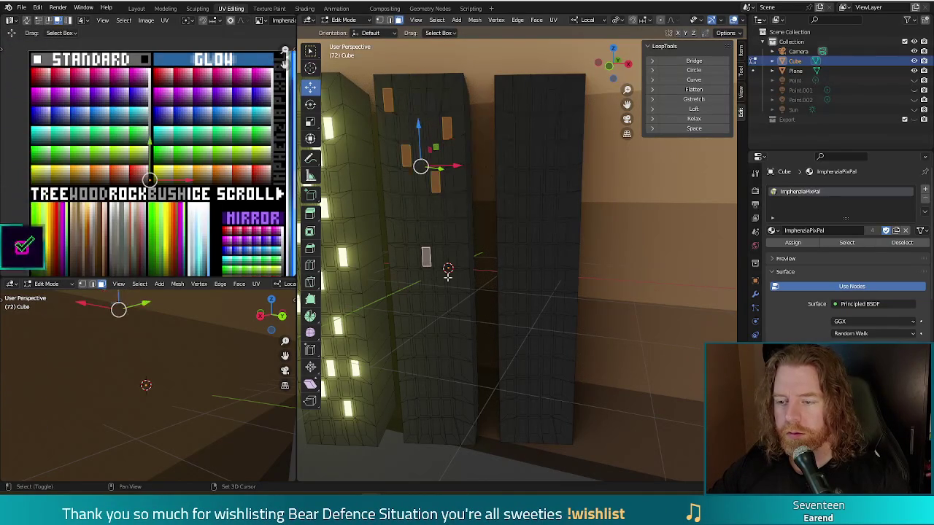
shift+click(440, 283)
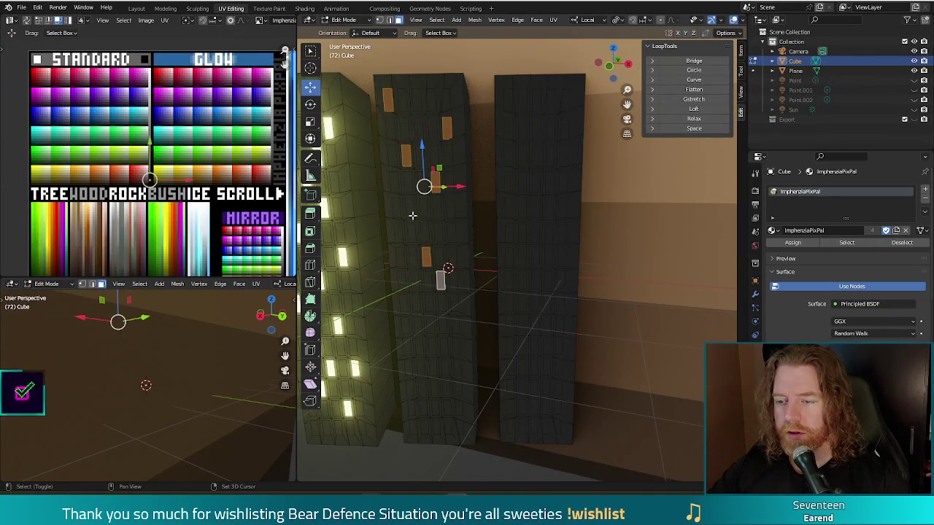
shift+click(416, 303)
shift+click(407, 346)
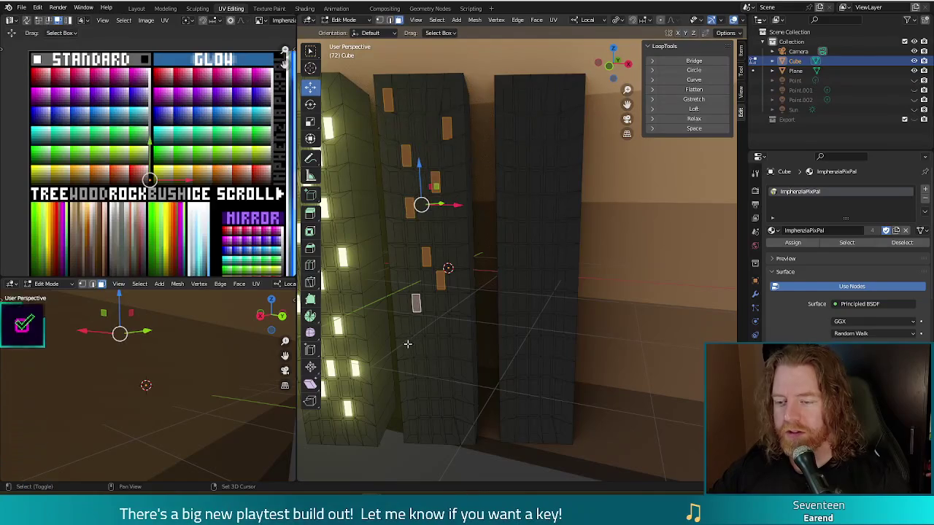
shift+click(455, 326)
shift+click(431, 348)
shift+click(434, 387)
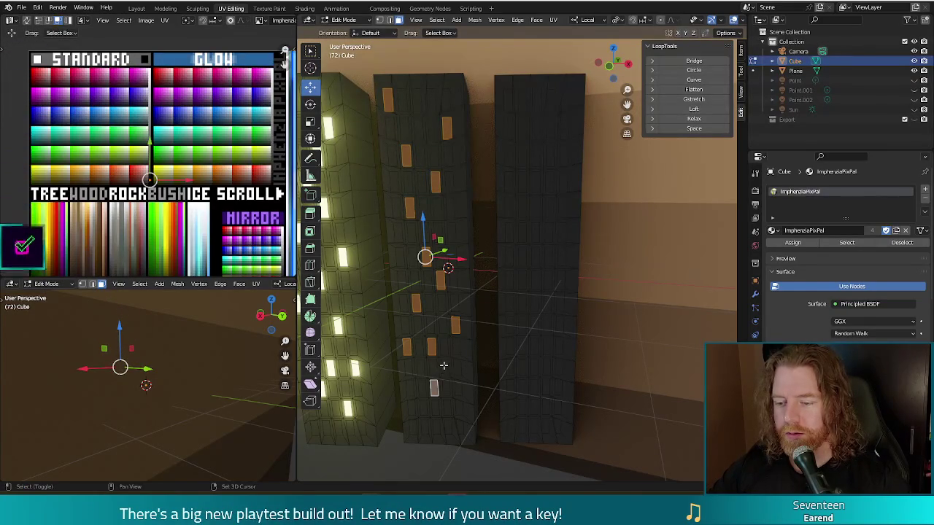
shift+click(445, 367)
shift+click(458, 388)
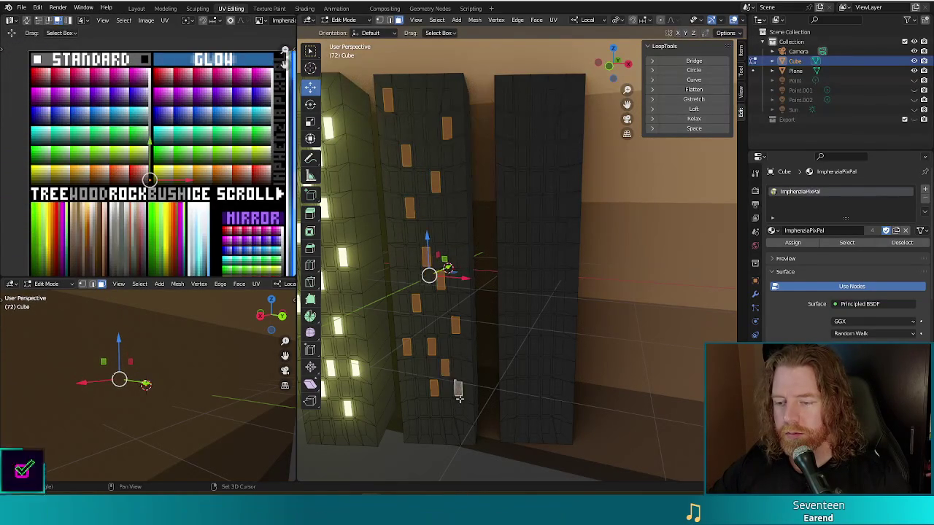
shift+click(423, 407)
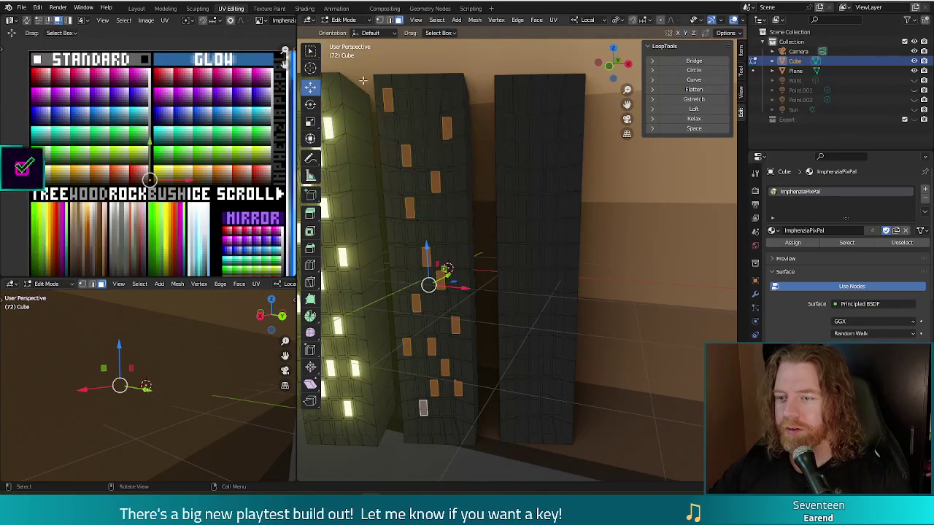
Add all the window faces of the right building to the selection
click(538, 109)
shift+click(522, 129)
shift+click(550, 155)
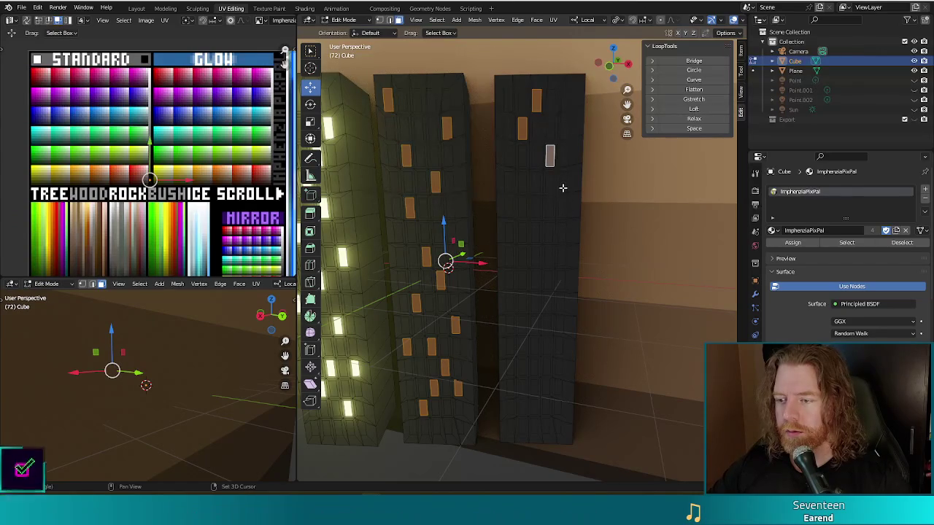
shift+click(562, 183)
shift+click(522, 184)
shift+click(536, 208)
shift+click(522, 232)
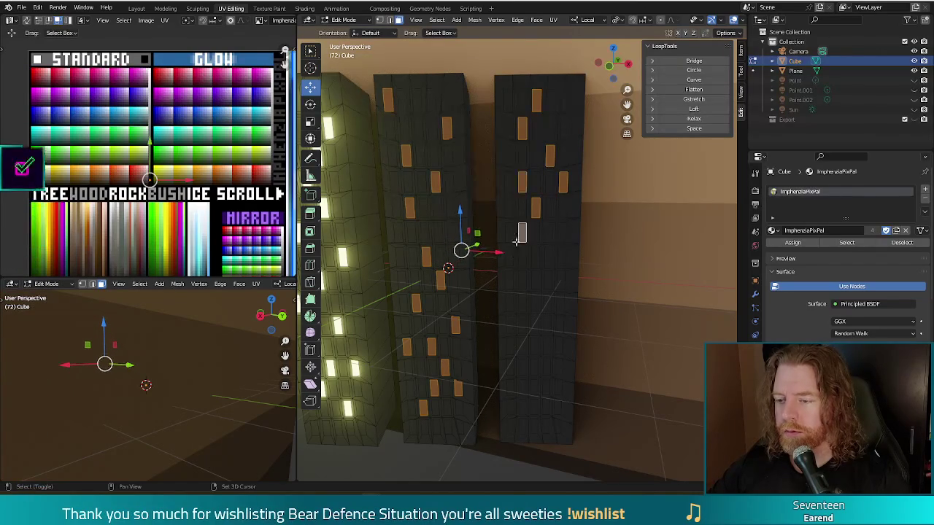
shift+click(549, 255)
shift+click(561, 284)
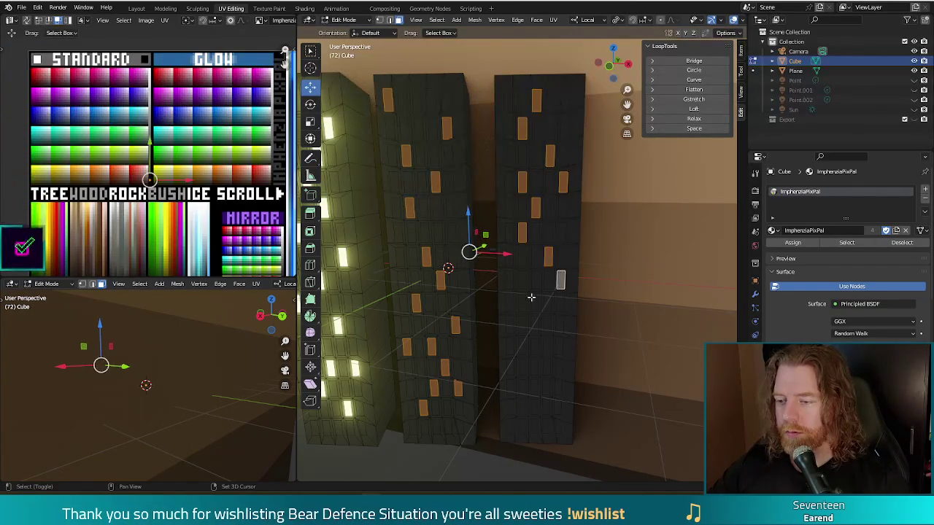
shift+click(522, 303)
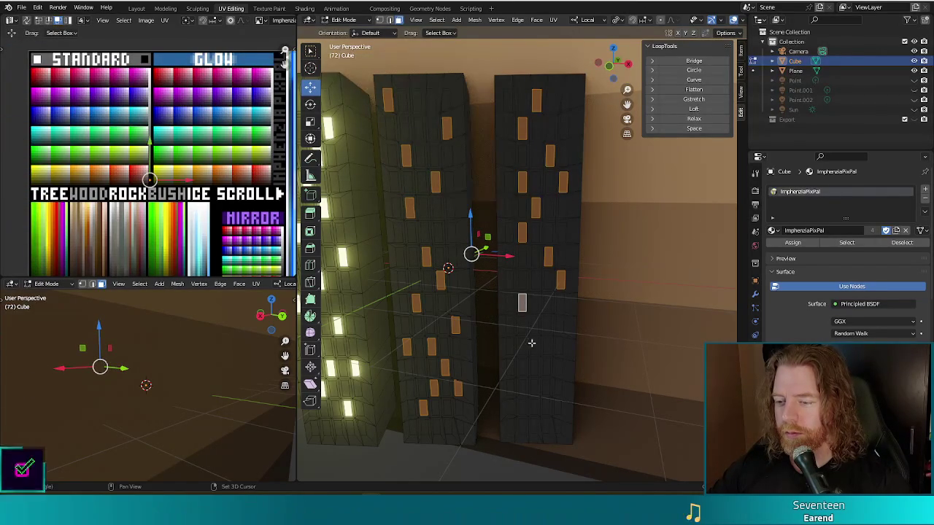
shift+click(534, 325)
shift+click(559, 345)
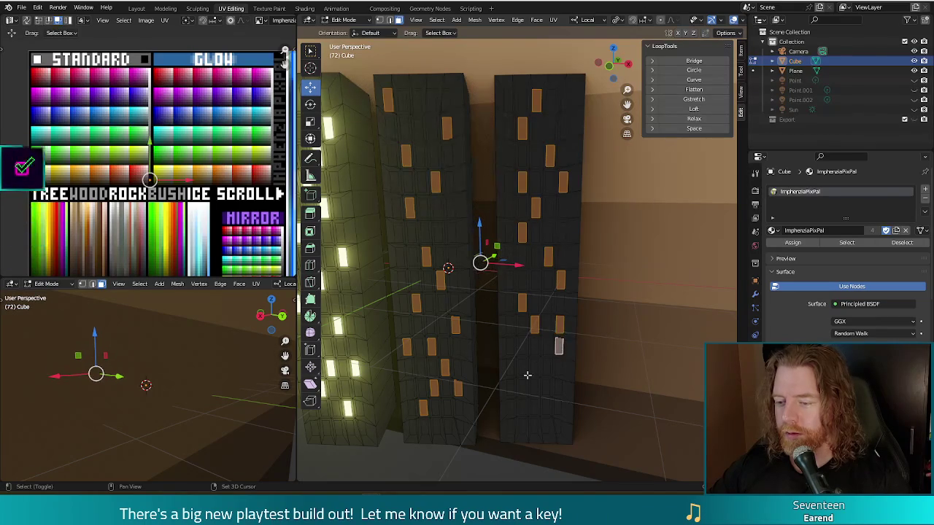
shift+click(535, 367)
shift+click(546, 406)
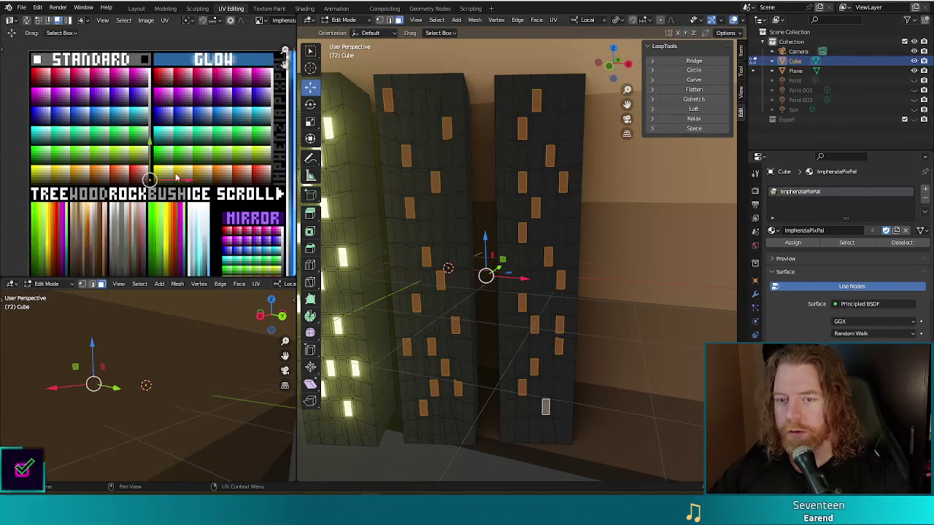
Move the selected windows' UVs onto the bright yellow Glow palette colours and check with a render
key(g)
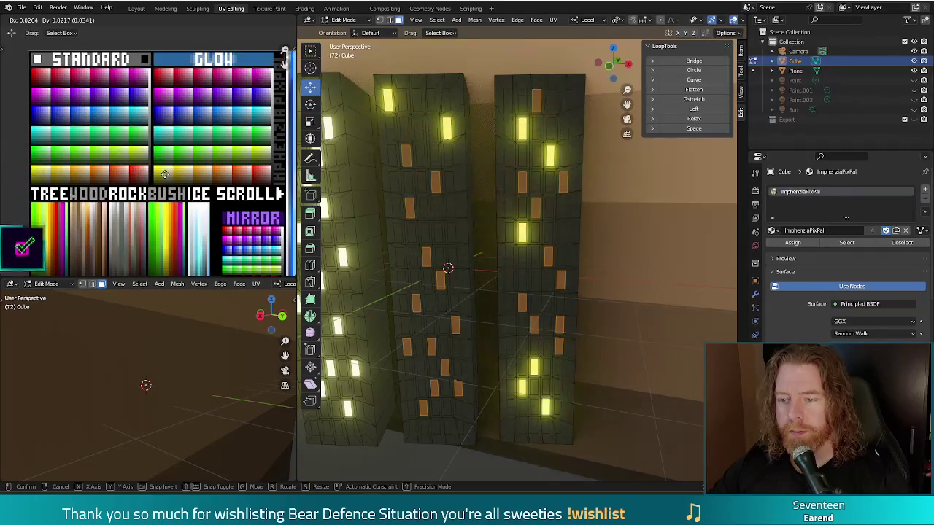
click(150, 176)
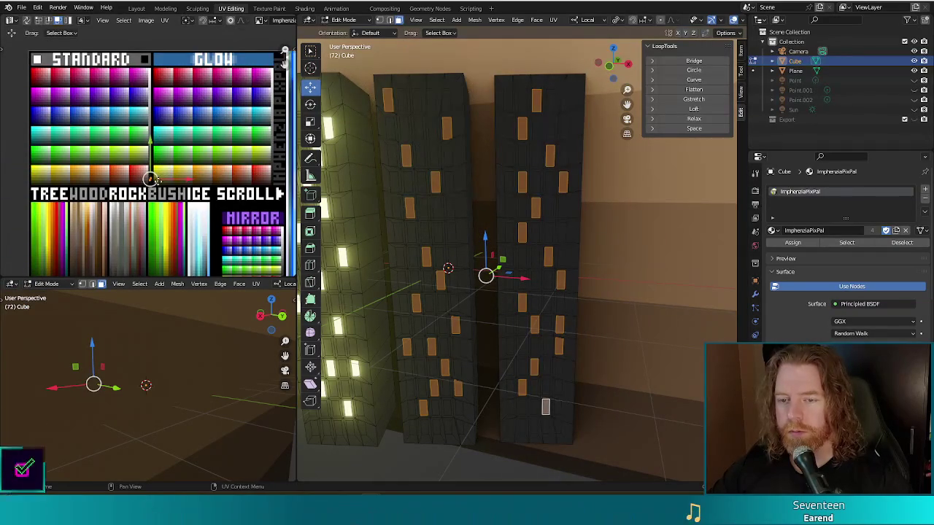
key(g)
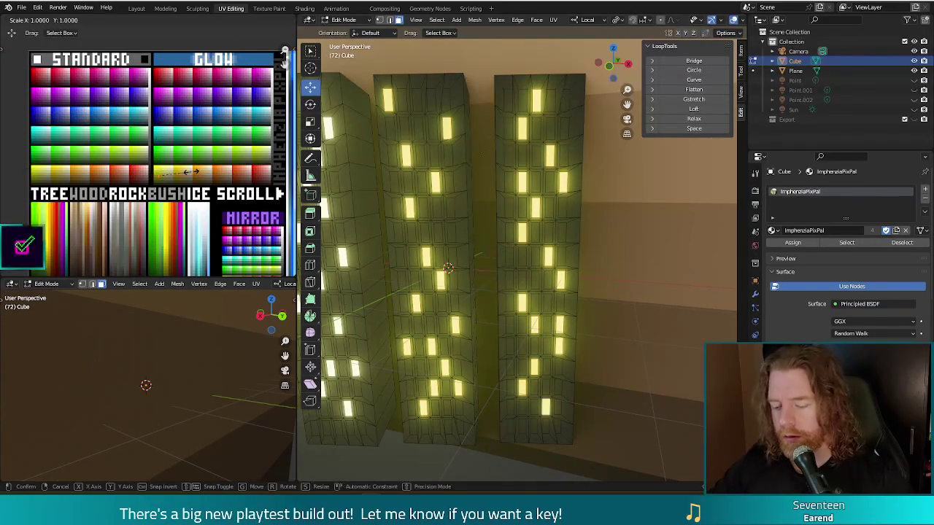
click(162, 177)
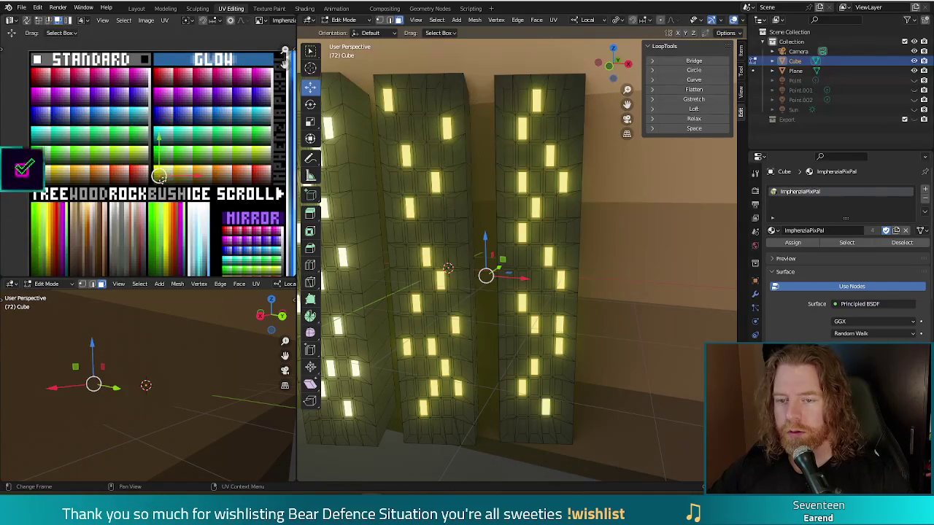
key(g)
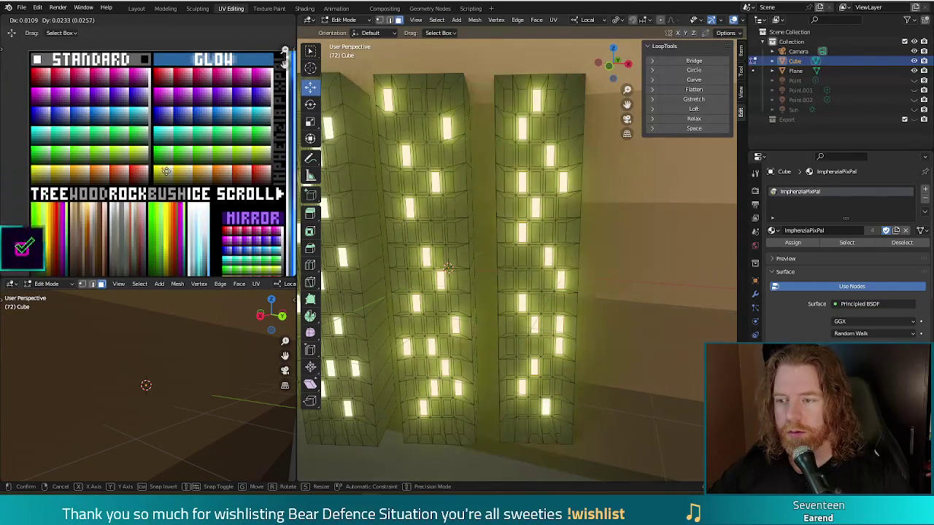
click(166, 171)
key(F12)
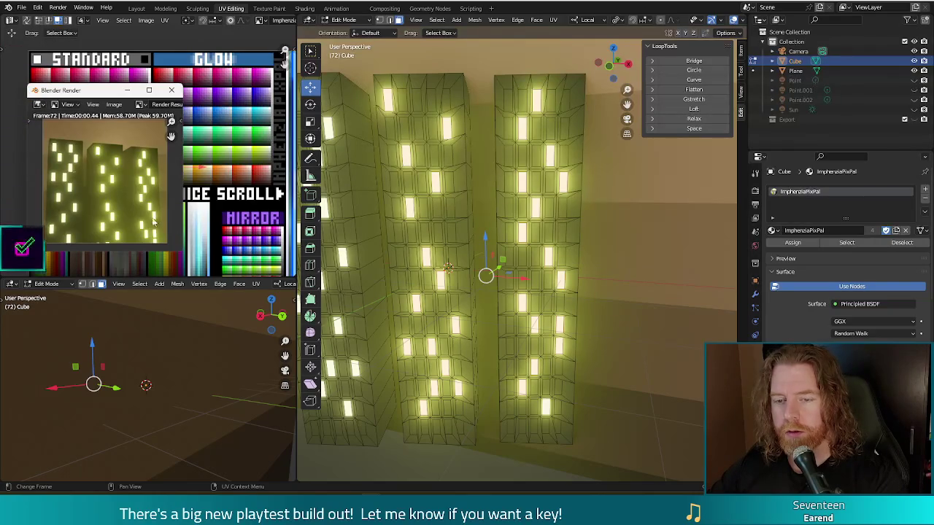
click(178, 92)
scroll(481, 277, down, 3)
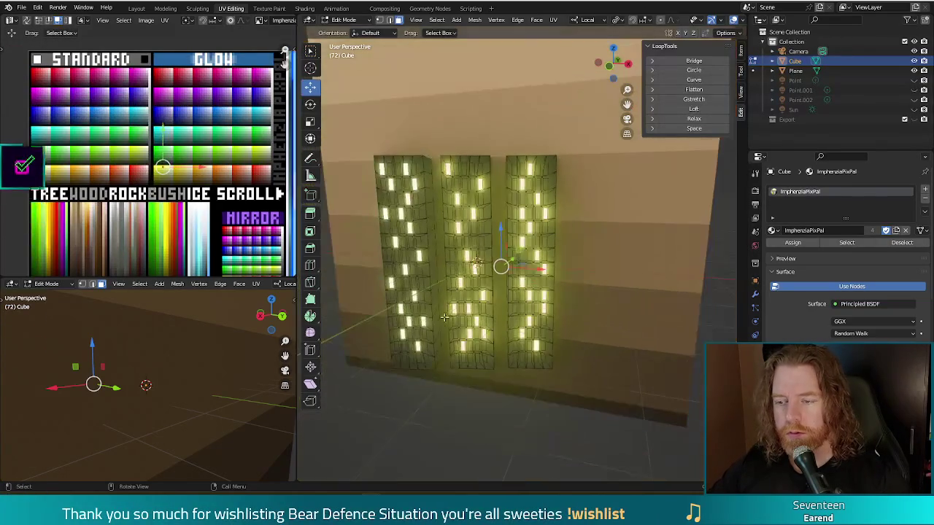
Collapse all tower faces' UVs to one point on a dark green palette colour, then check with a render
middle_drag(481, 277, 472, 340)
key(a)
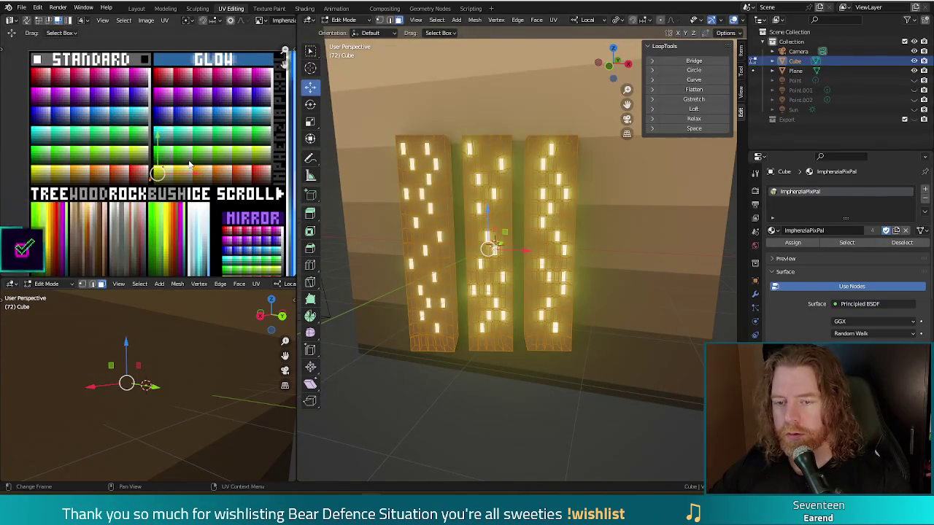
middle_drag(179, 174, 182, 166)
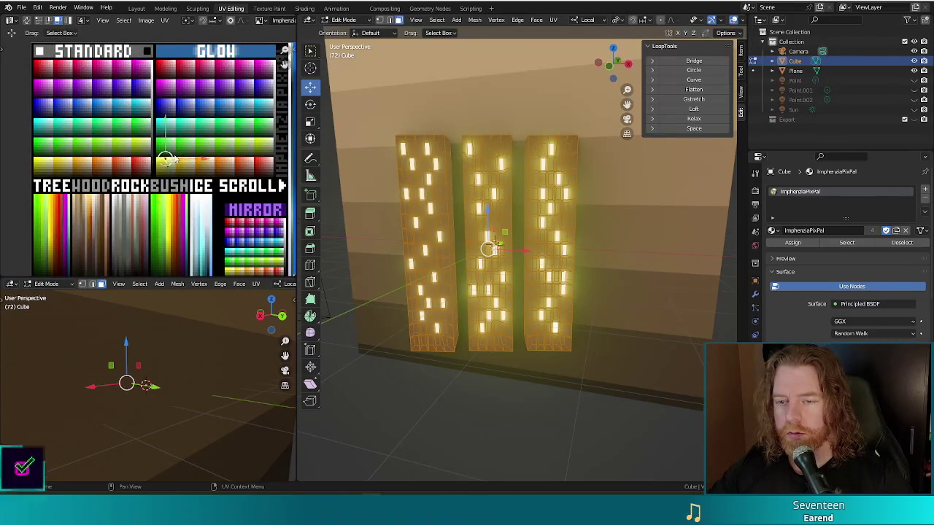
shift+right_click(153, 170)
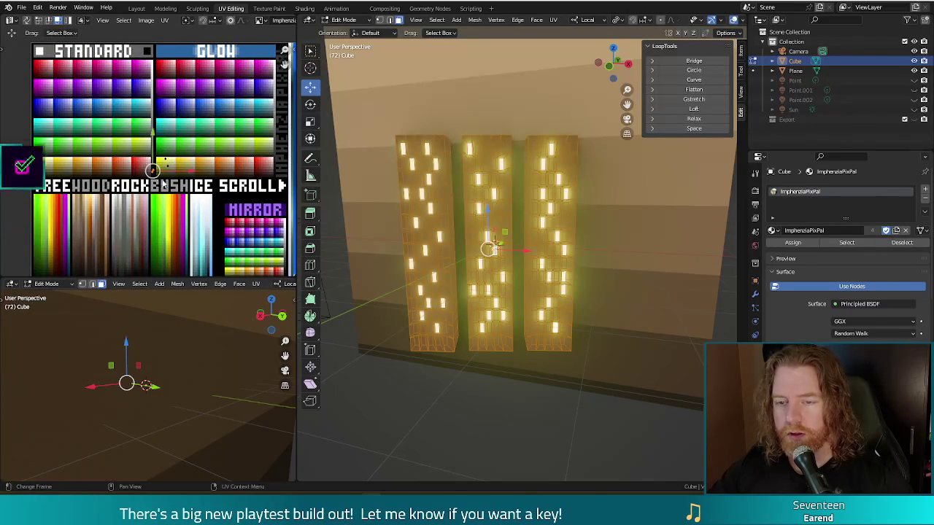
key(s)
key(Return)
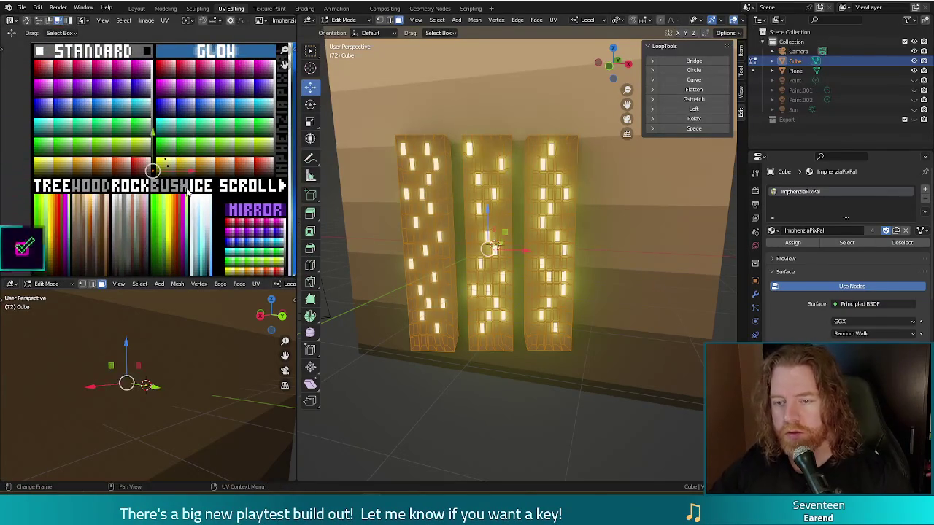
key(g)
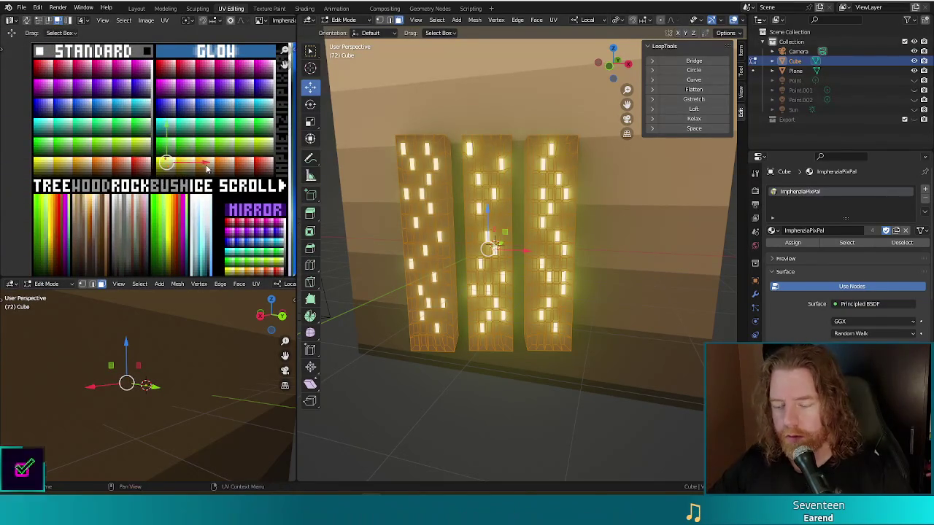
click(207, 169)
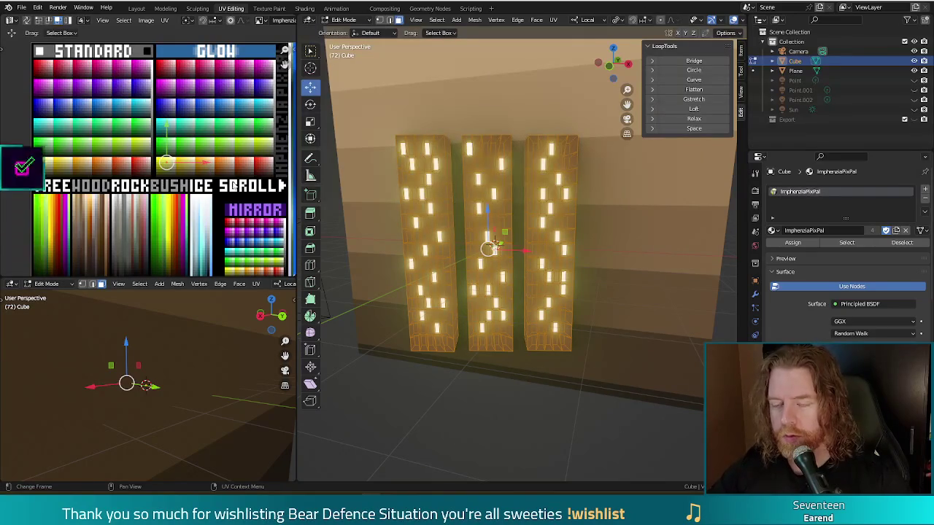
key(F12)
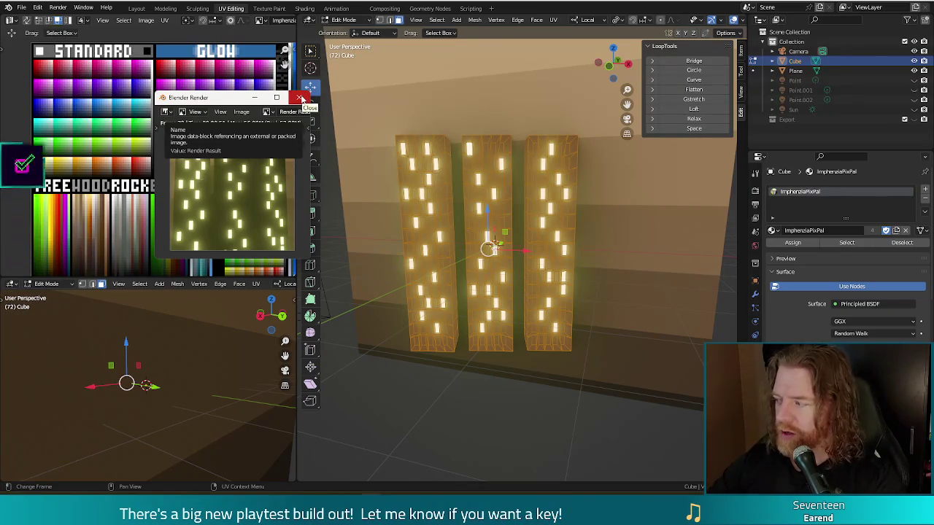
click(300, 98)
key(alt+a)
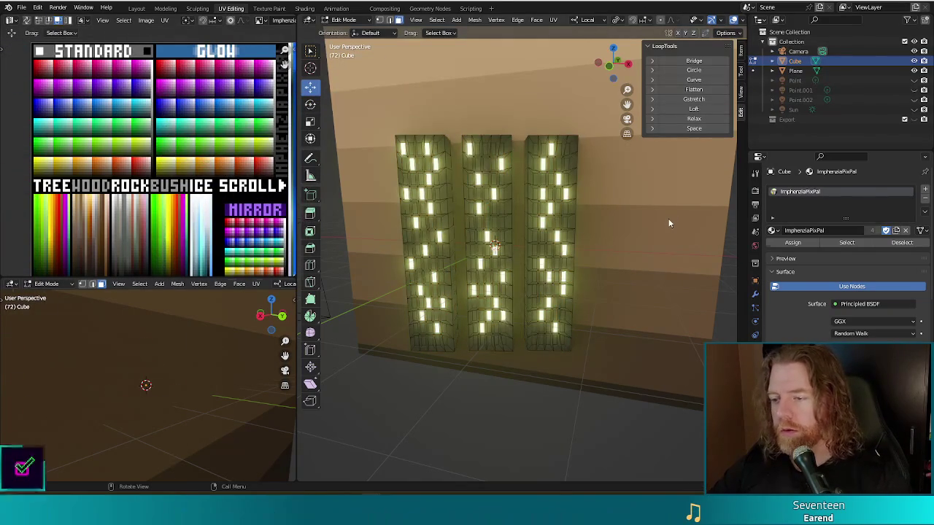
Edit the backdrop plane and move its UVs onto a darker brown palette colour, rendering to check
key(Tab)
click(668, 218)
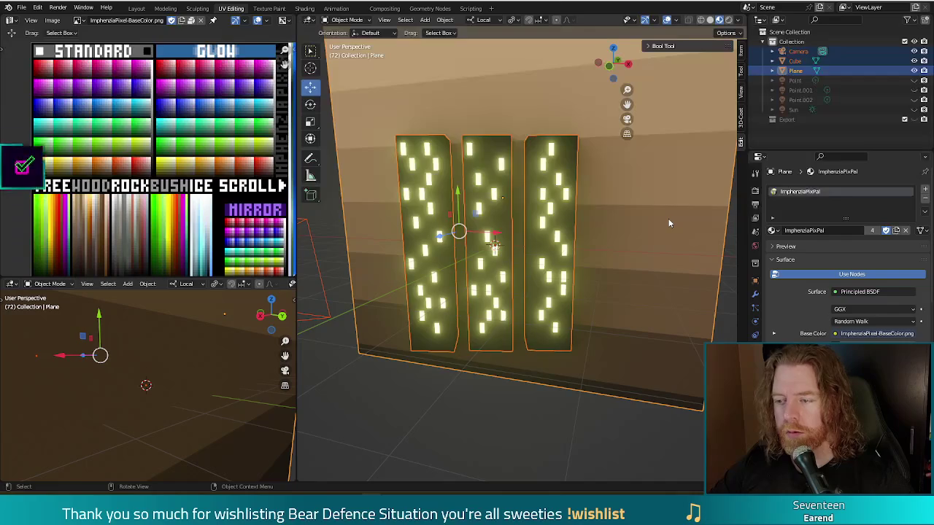
key(Tab)
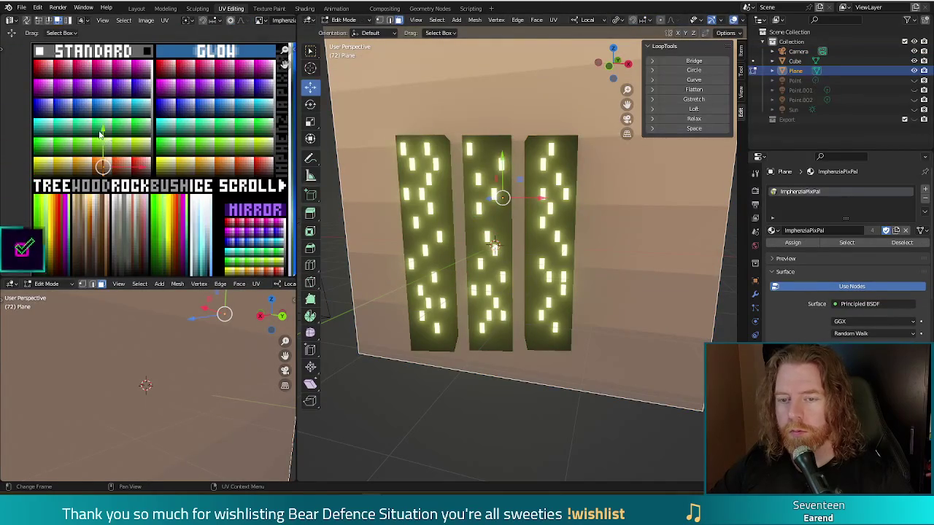
key(g)
click(102, 144)
key(F12)
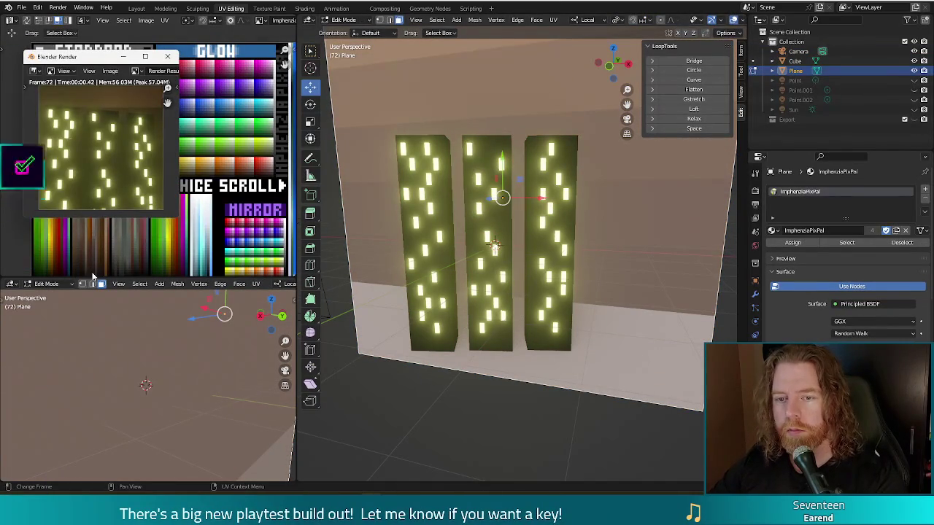
click(167, 56)
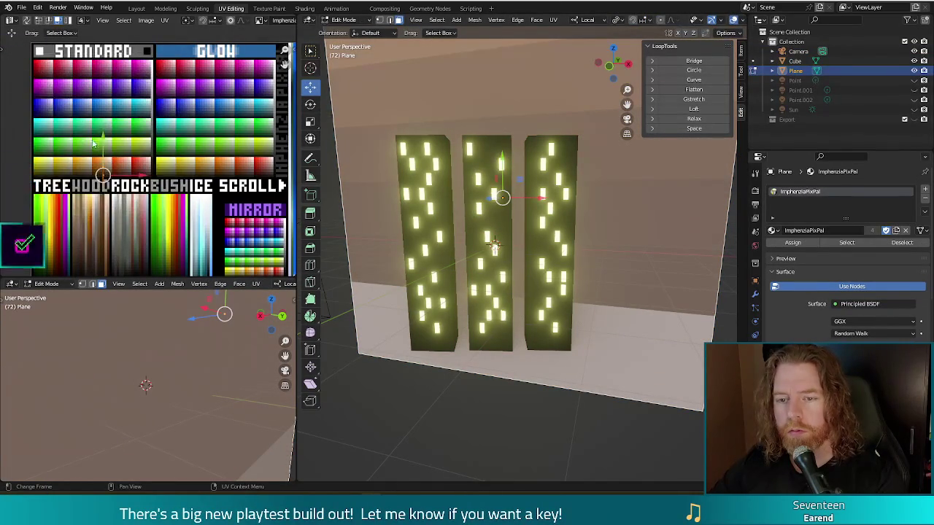
Re-render to check the adjusted brown backdrop, then leave Edit Mode
key(F12)
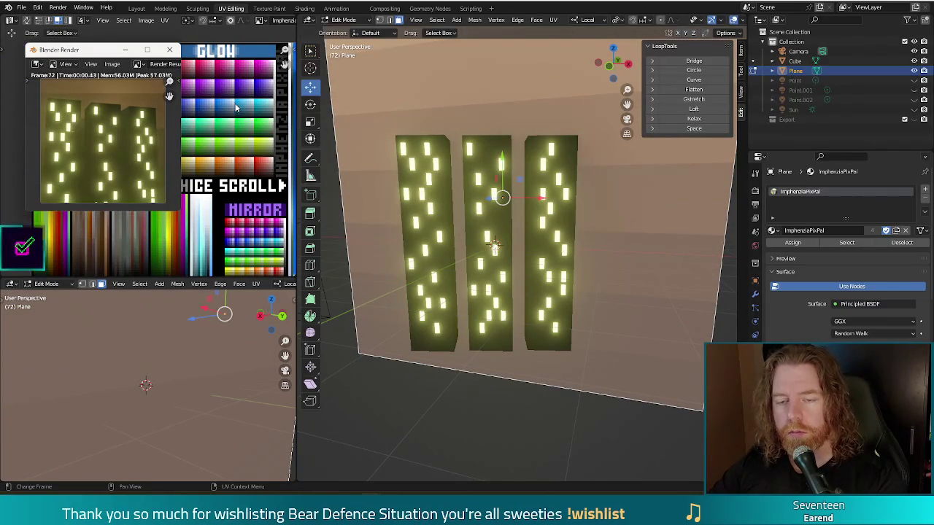
click(232, 108)
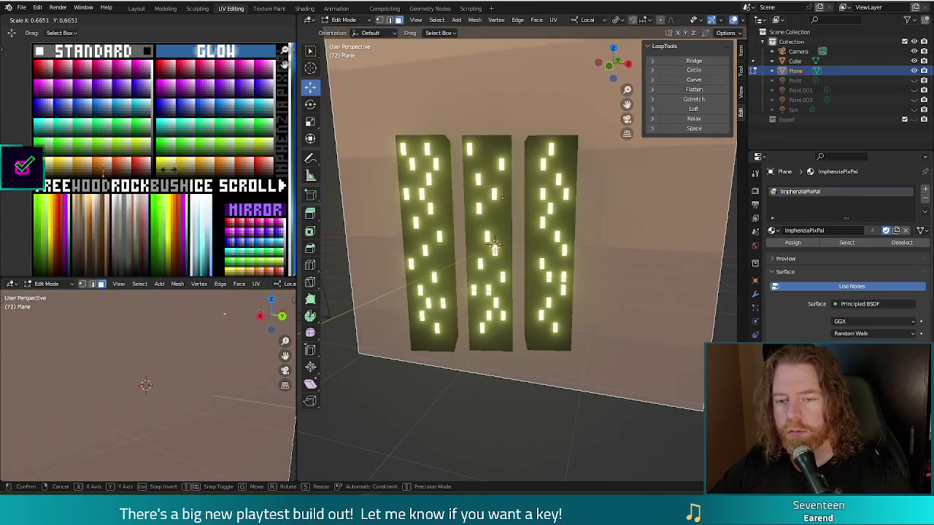
key(F12)
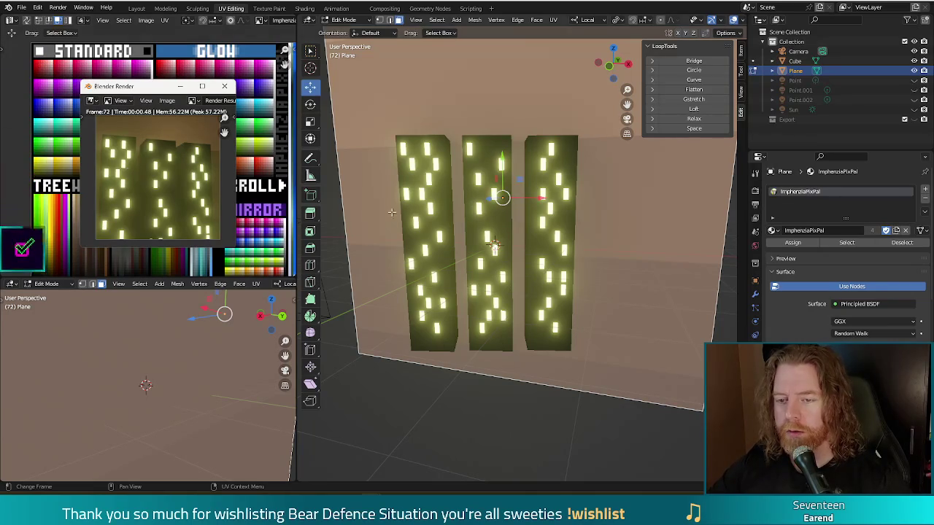
click(225, 89)
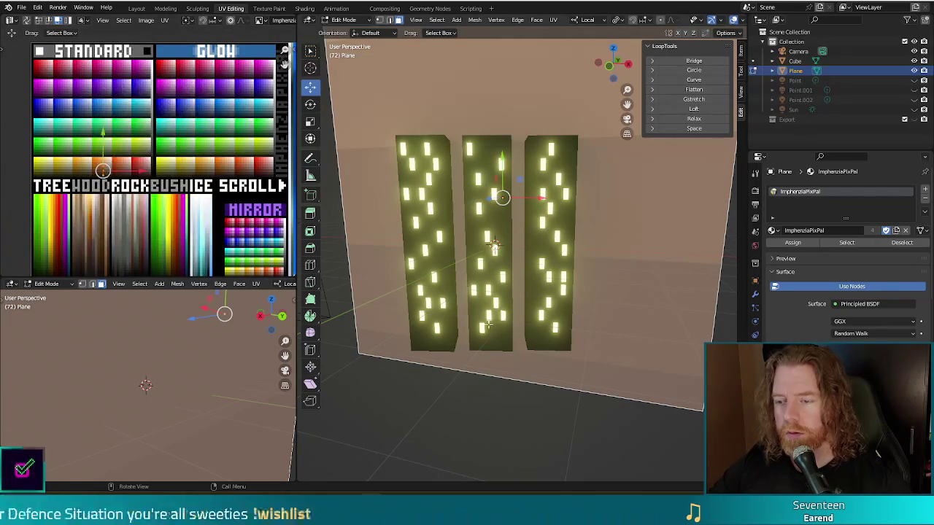
key(Tab)
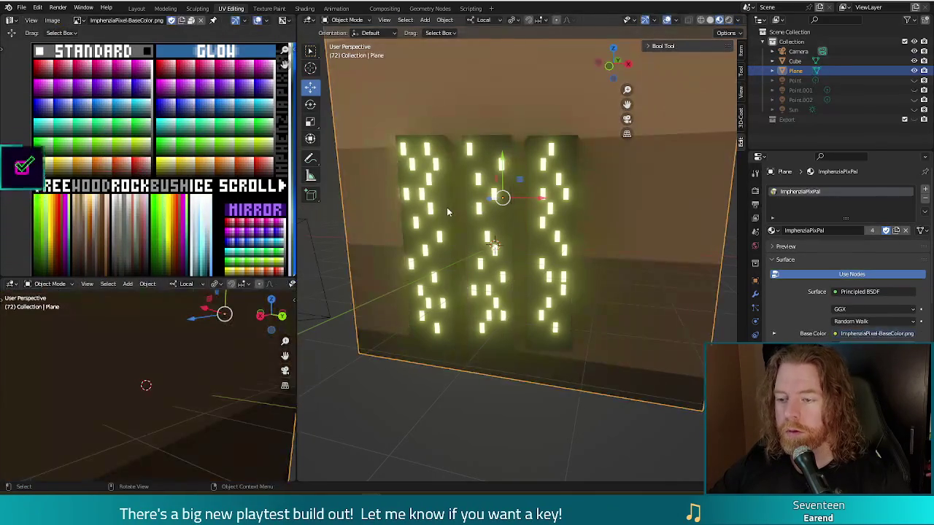
Duplicate the three glowing building panels and slide the copy to the right
click(458, 252)
key(shift+d)
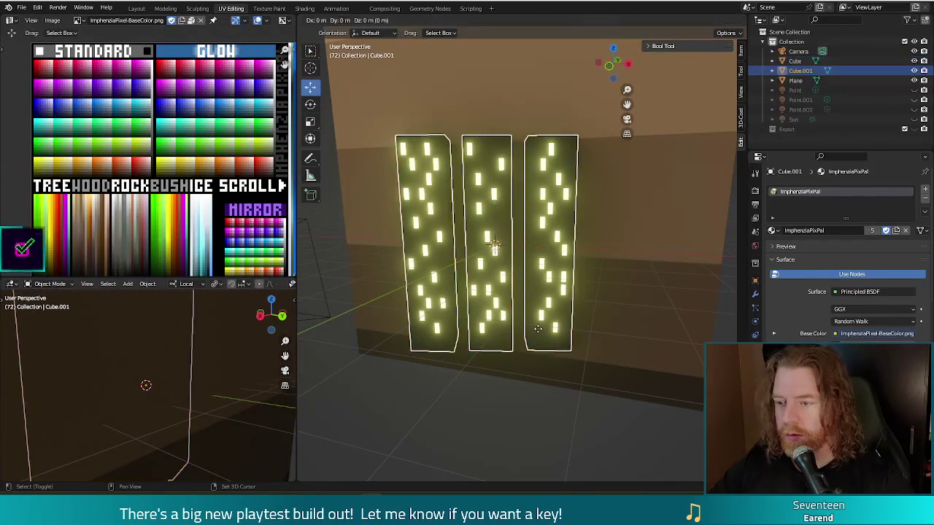
right_click(541, 334)
mouse_move(540, 333)
middle_down()
mouse_move(584, 354)
mouse_move(581, 373)
middle_up()
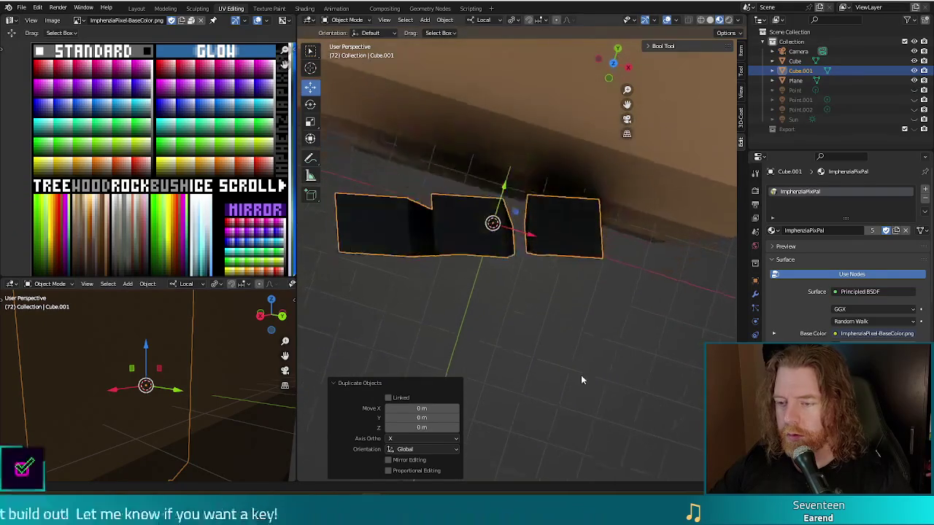
drag(520, 211, 712, 227)
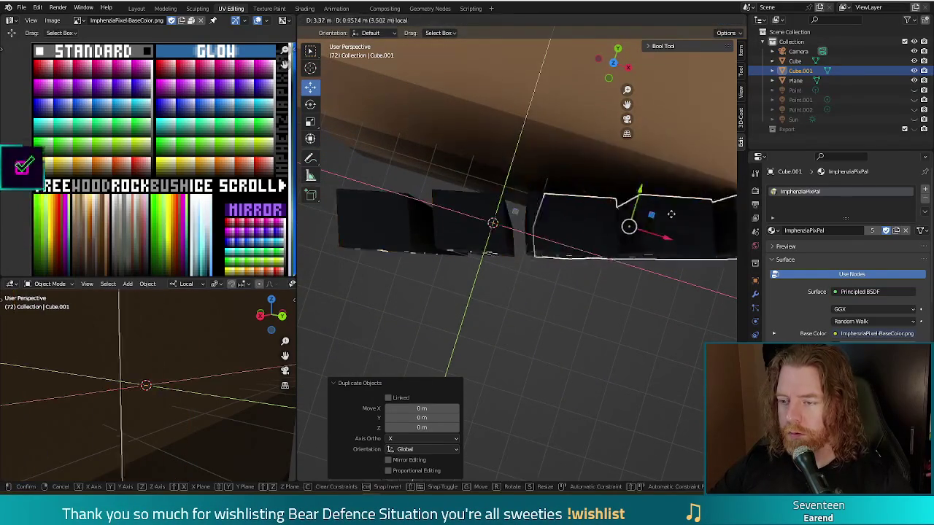
From top view, place a second copy down-left along the row and check the skyline with a render
key(KP_7)
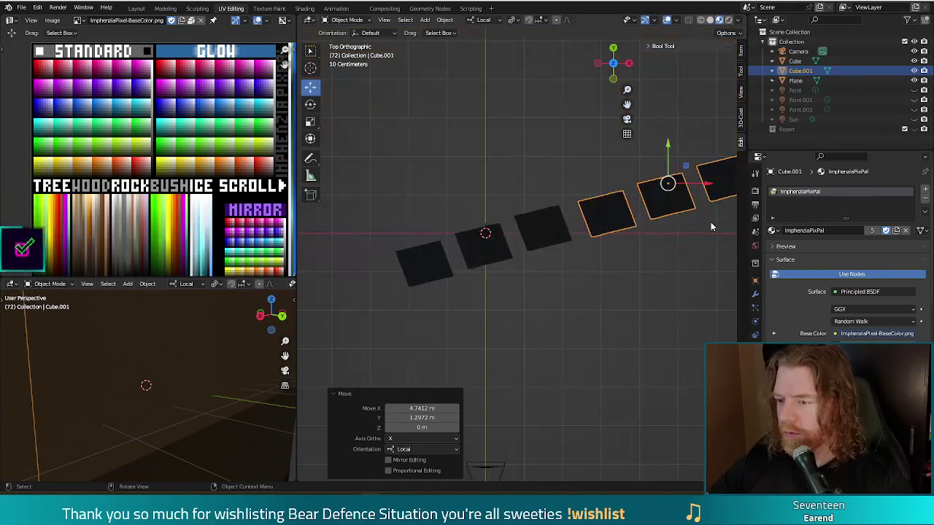
drag(687, 168, 680, 161)
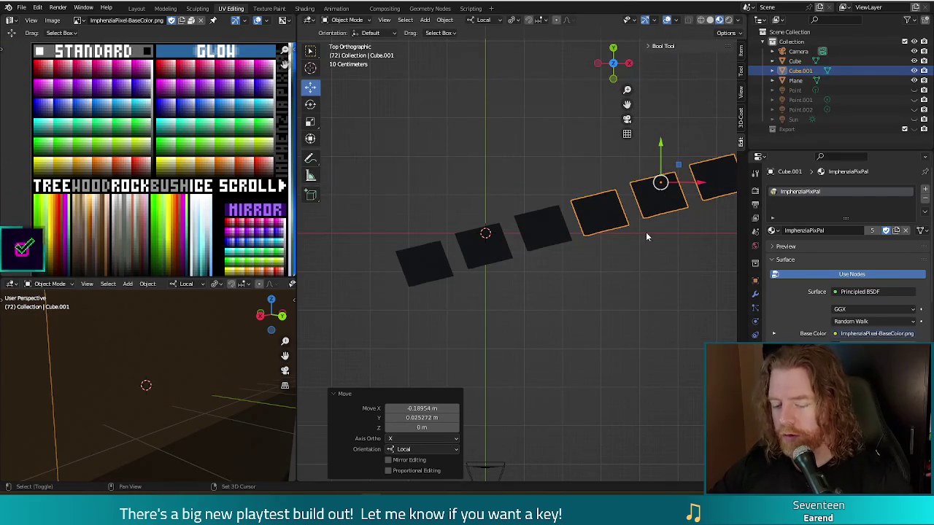
right_click(349, 311)
drag(660, 182, 325, 269)
key(F12)
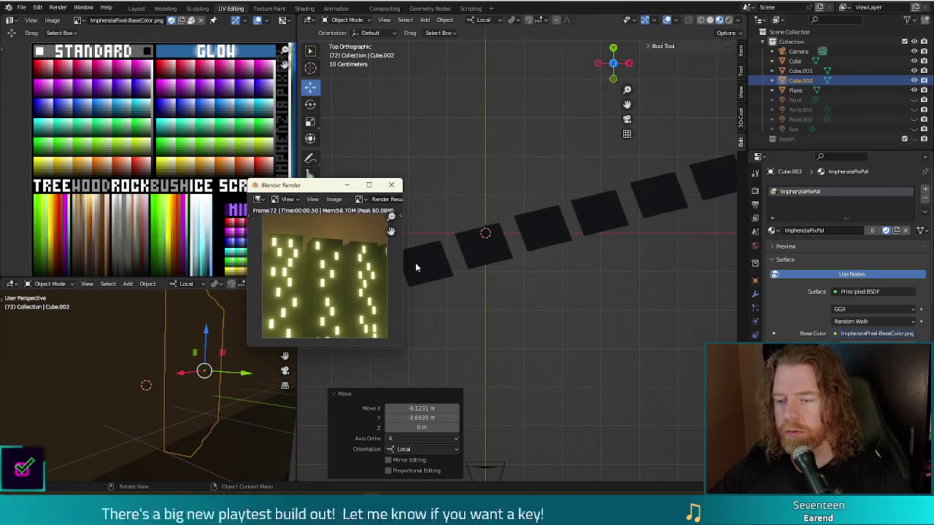
middle_drag(449, 206, 498, 212)
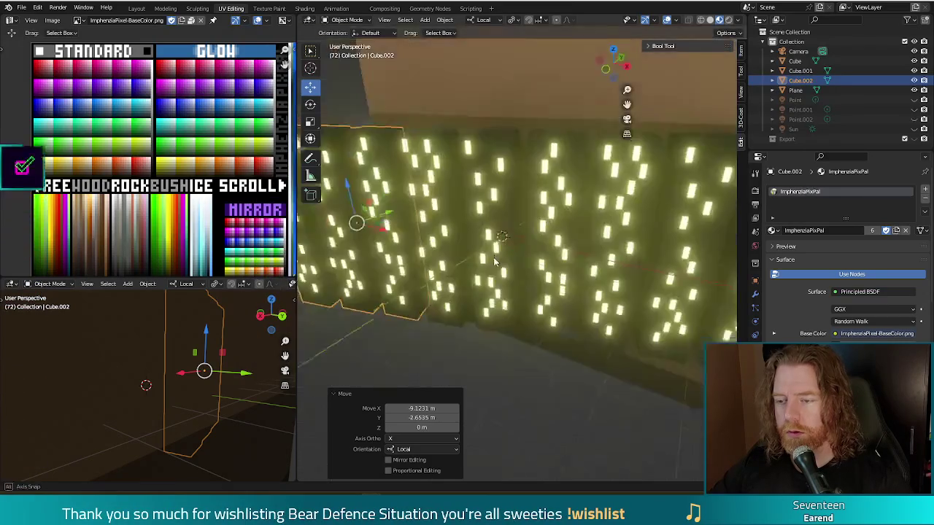
click(498, 210)
key(Tab)
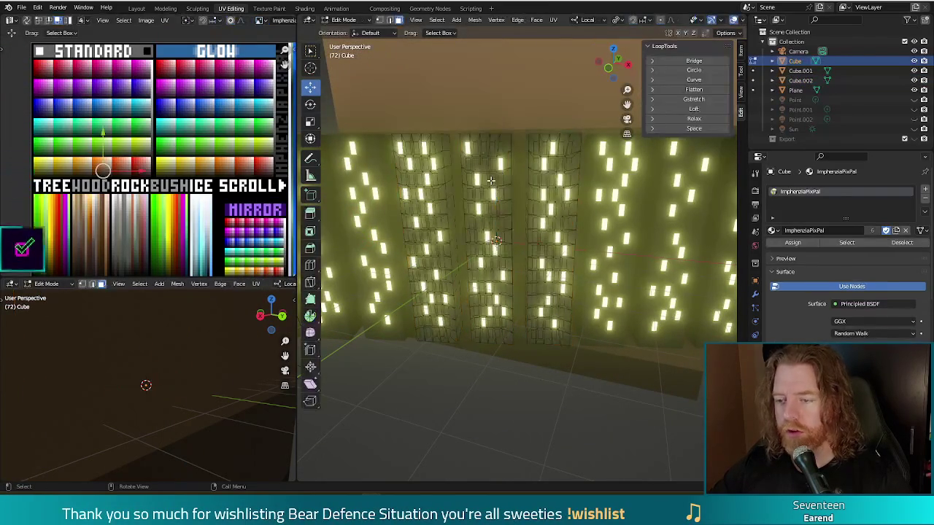
Stretch the middle panel vertically and raise it about 0.6 m, checking with a render
key(l)
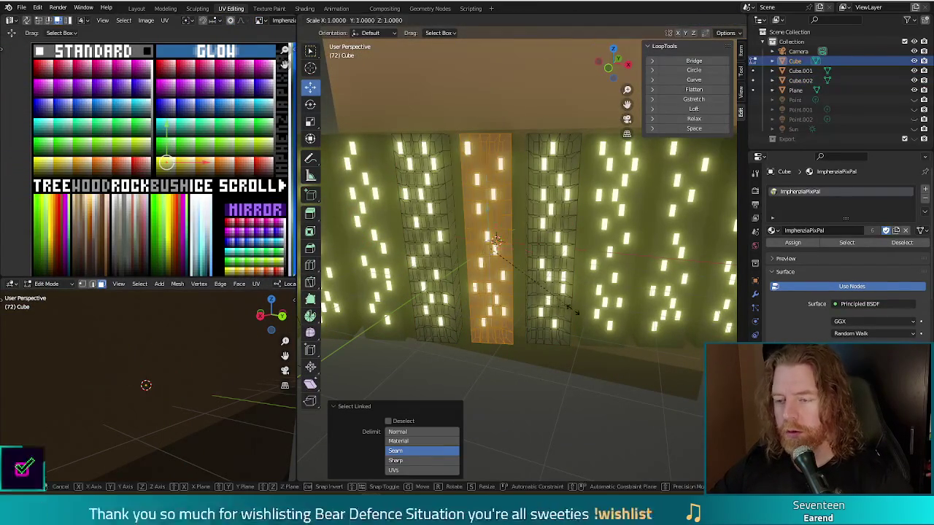
key(s)
key(z)
key(z)
click(568, 321)
key(g)
key(z)
key(z)
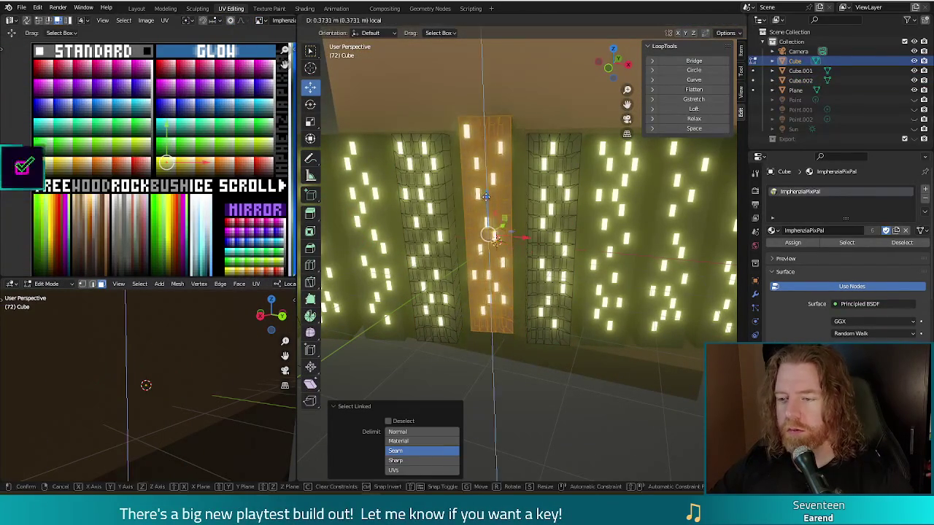
click(485, 187)
key(F12)
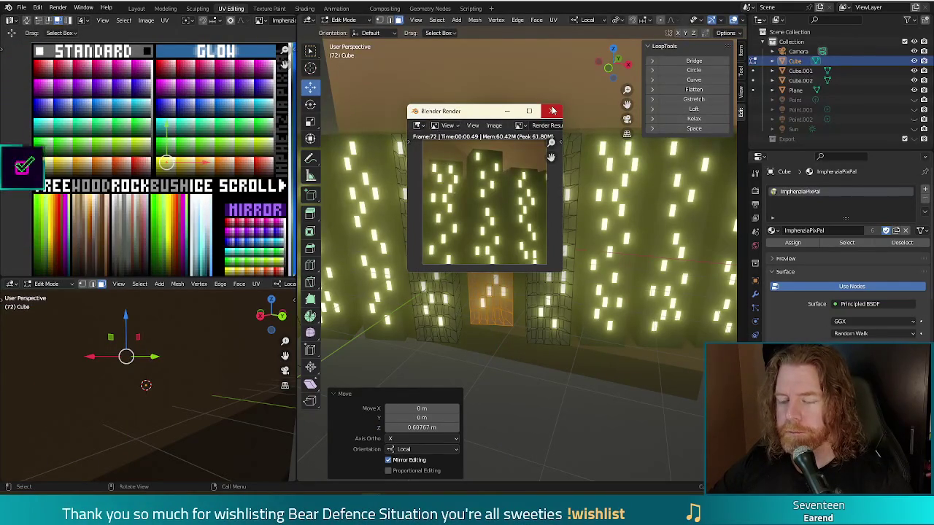
click(553, 110)
click(556, 249)
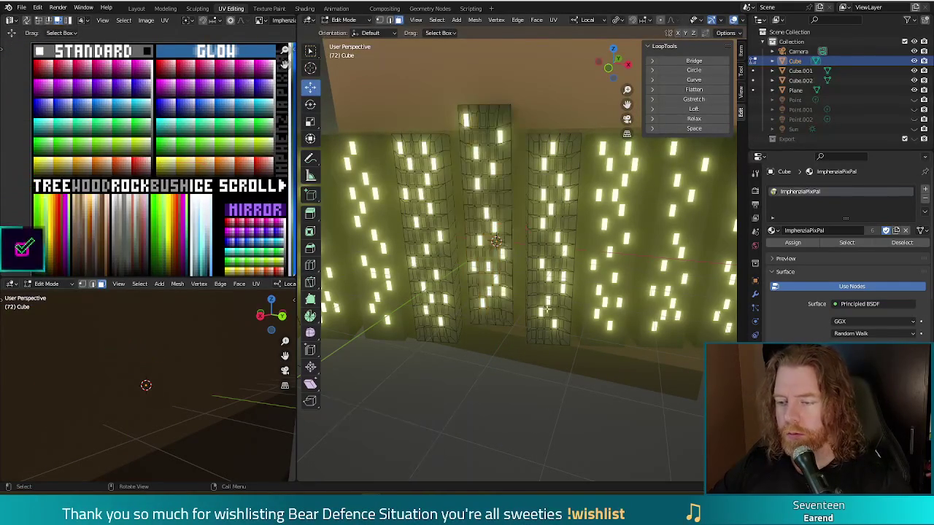
Lower the neighbouring panel about 0.36 m and check the skyline with a render
key(l)
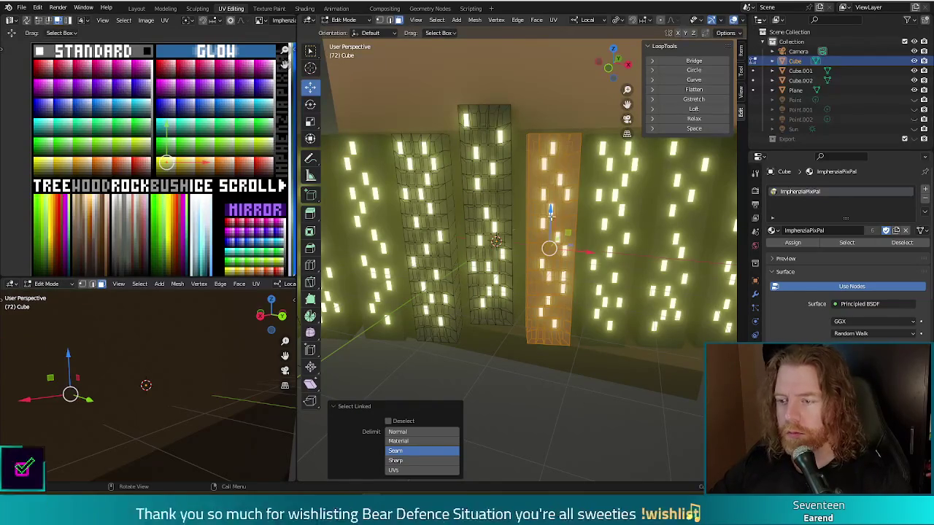
key(g)
key(z)
click(550, 224)
key(F12)
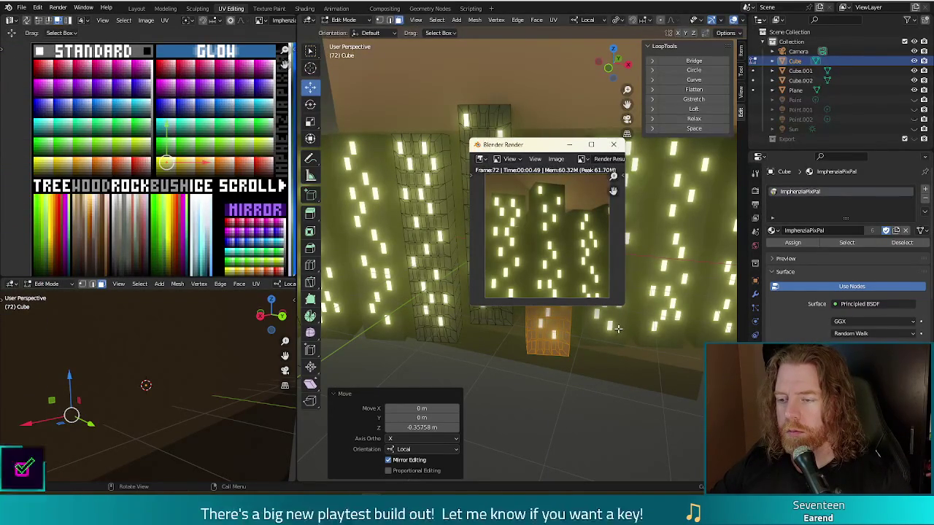
click(614, 144)
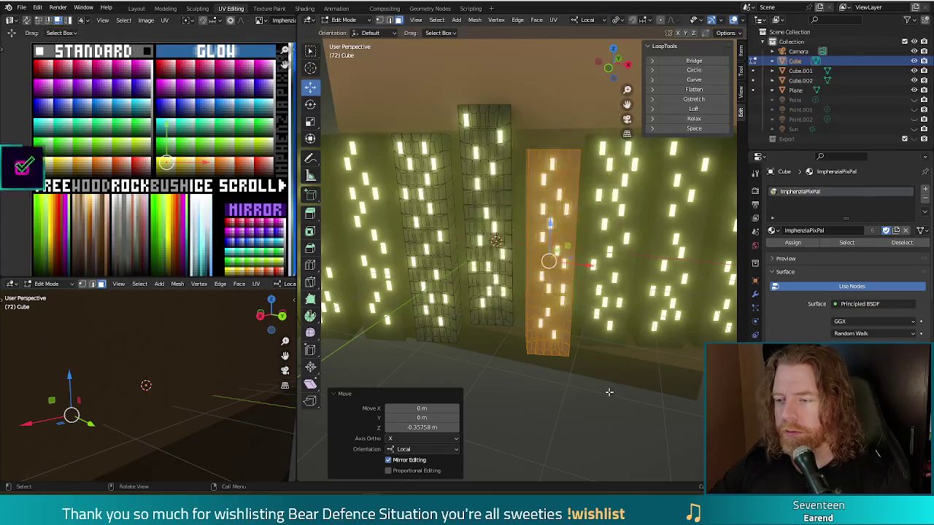
click(616, 251)
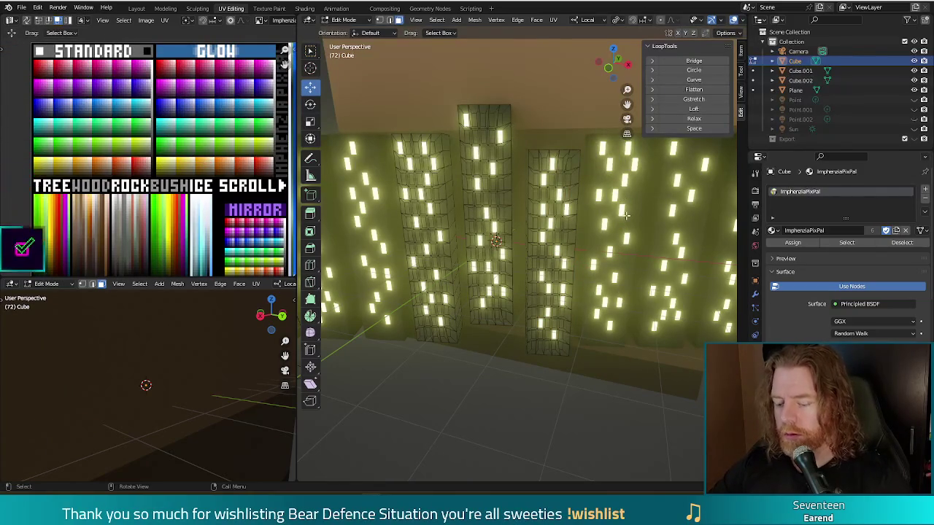
On the right-hand building copy, raise one column 0.406 m and confirm with a render
key(Tab)
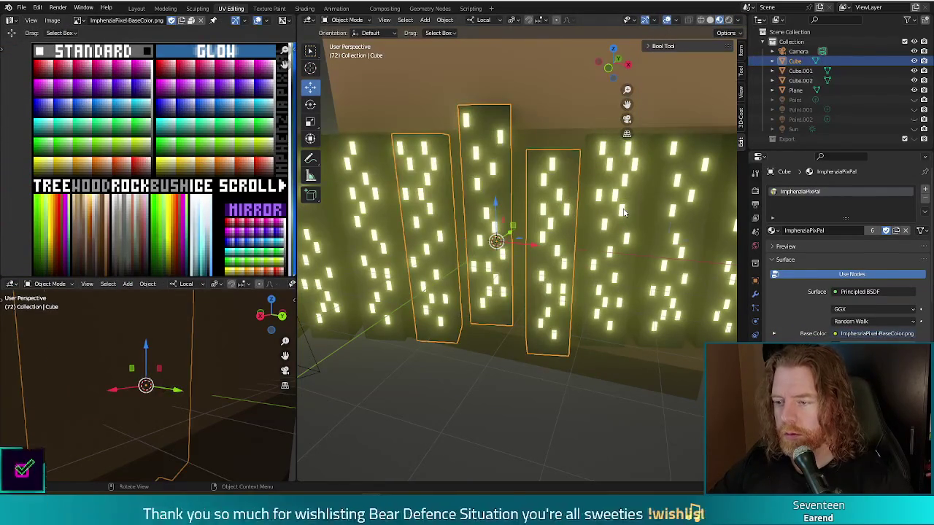
click(624, 212)
key(Tab)
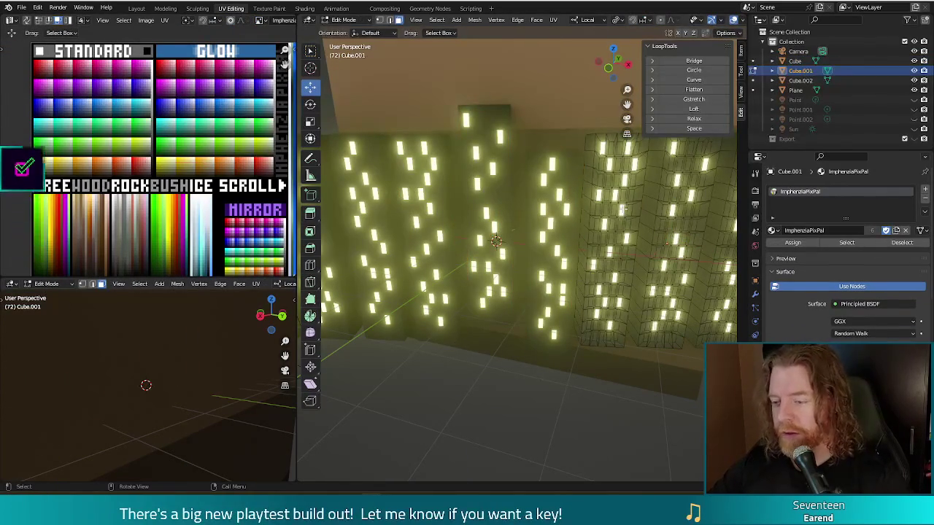
key(l)
key(g)
key(z)
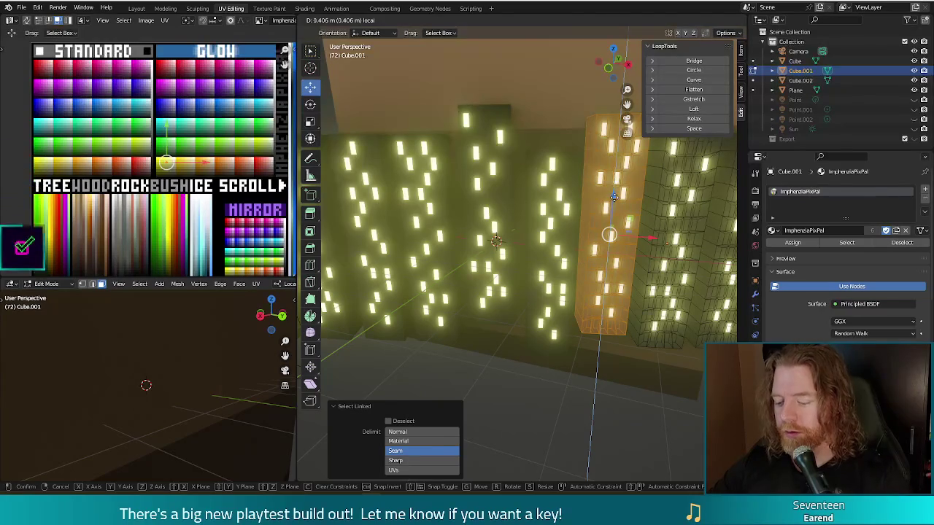
click(614, 197)
key(F12)
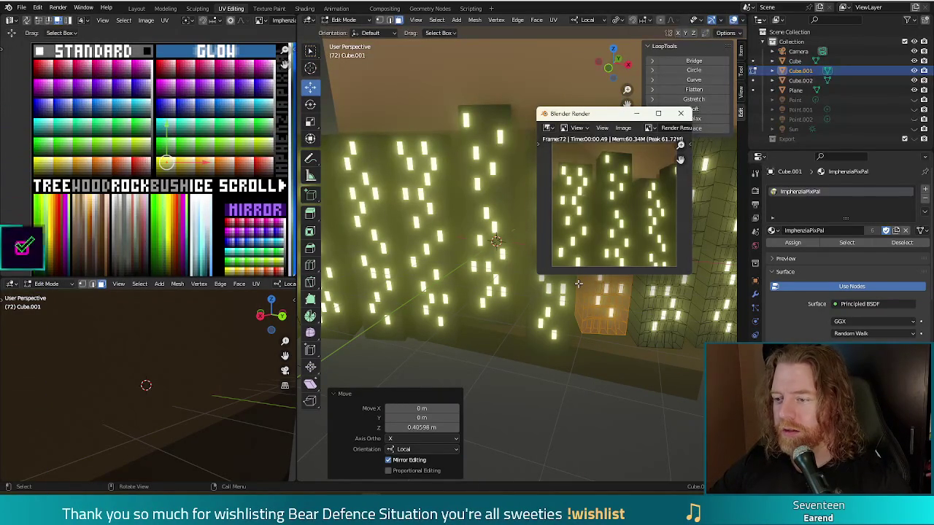
click(680, 114)
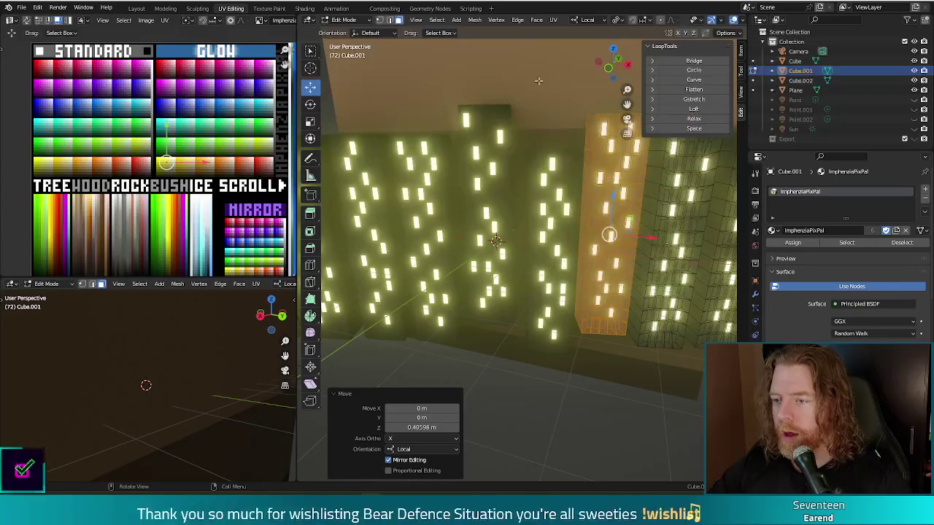
key(Tab)
click(538, 84)
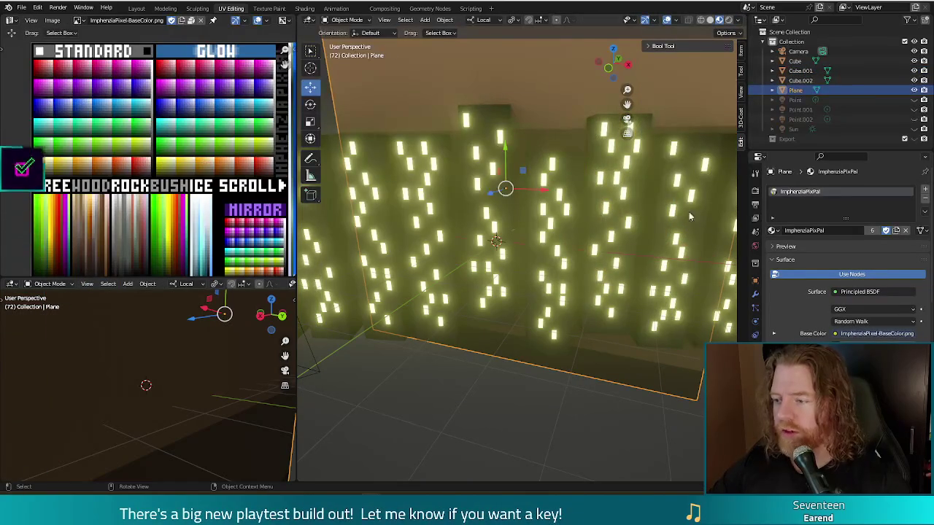
Look through the Plane's Modifier and Object Data properties, then go to the World properties
click(755, 294)
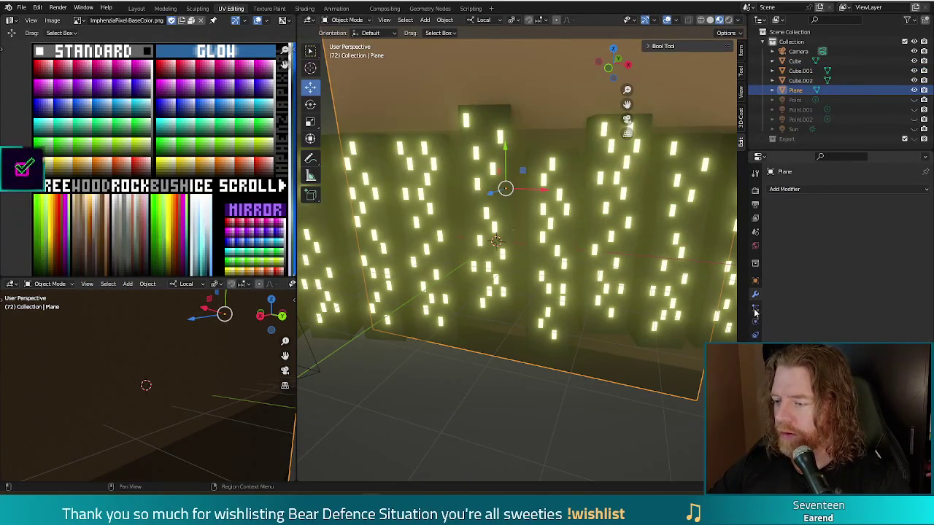
click(755, 349)
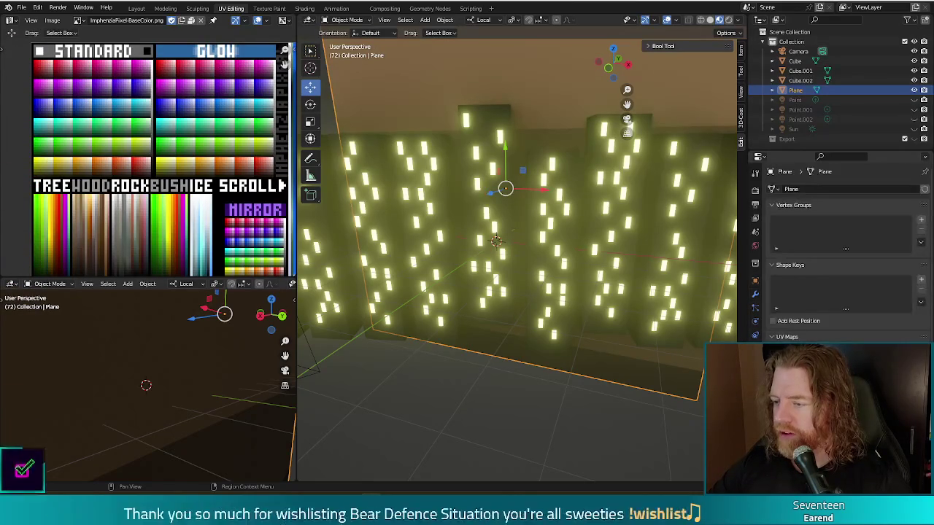
click(756, 248)
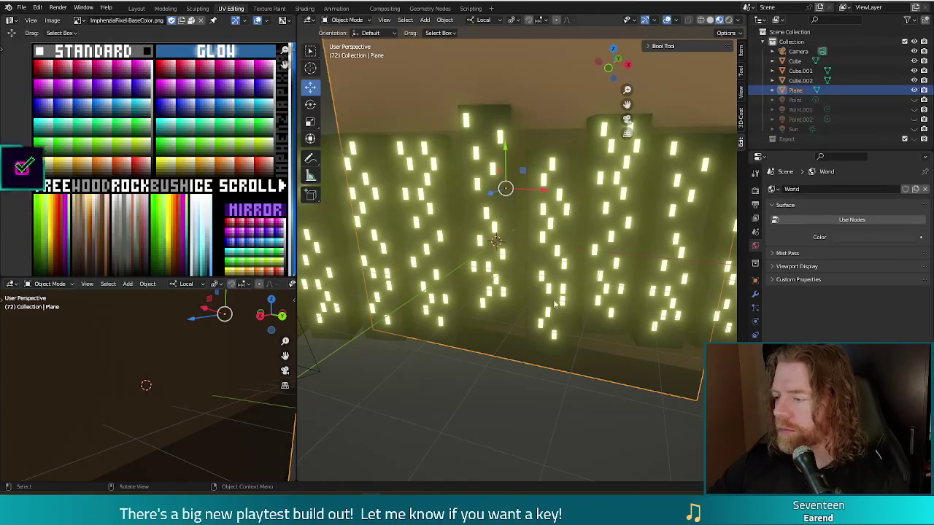
Filter the render settings by 'shadow' and check two F12 test renders
click(834, 156)
text(shadow)
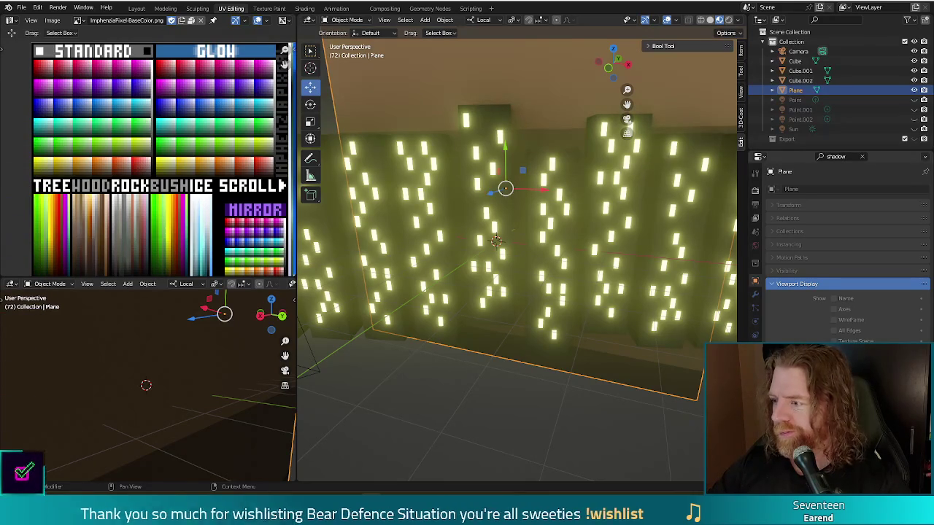
key(F12)
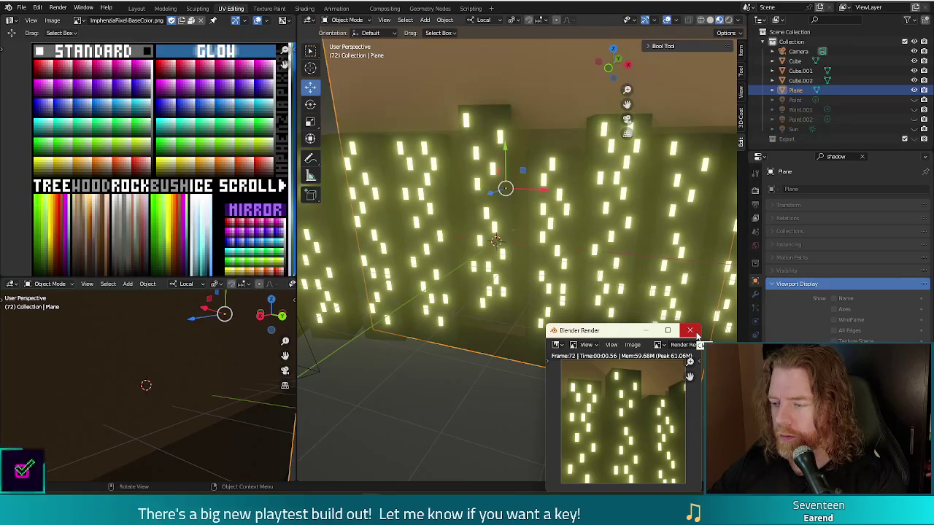
click(691, 331)
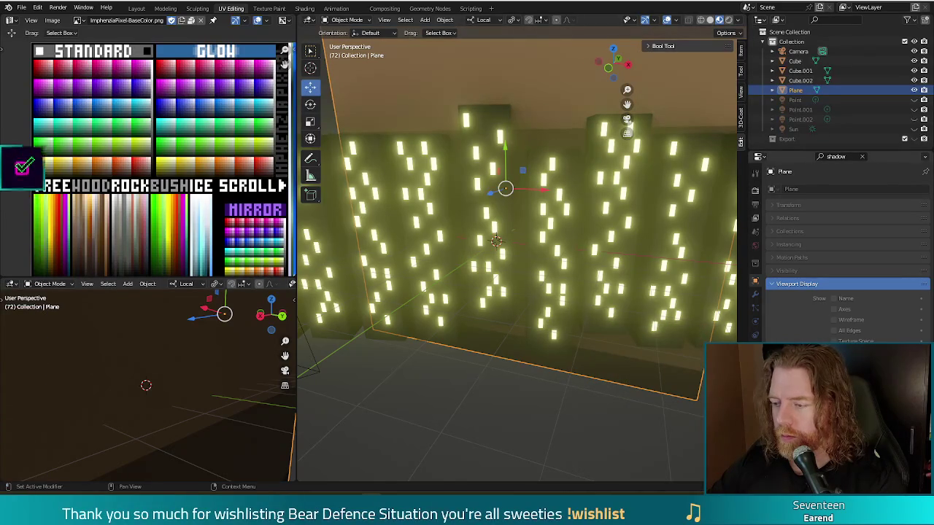
key(F12)
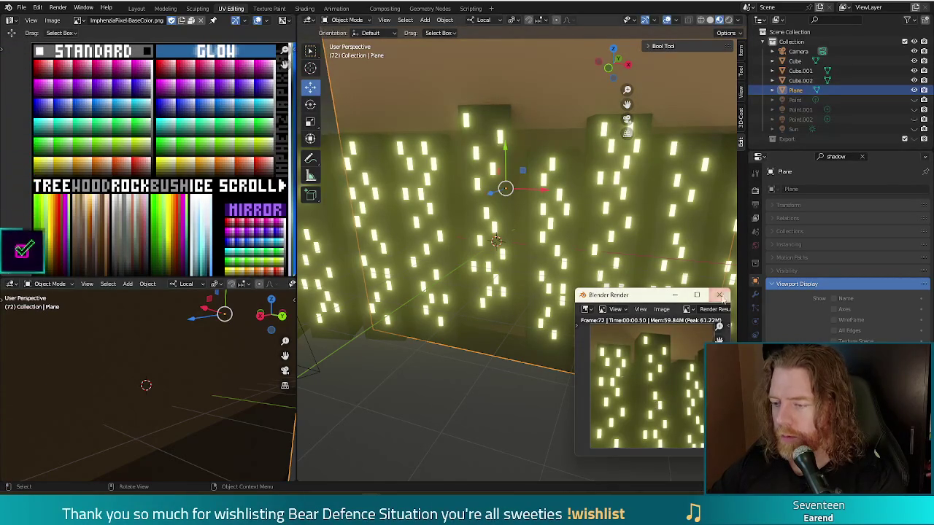
click(718, 296)
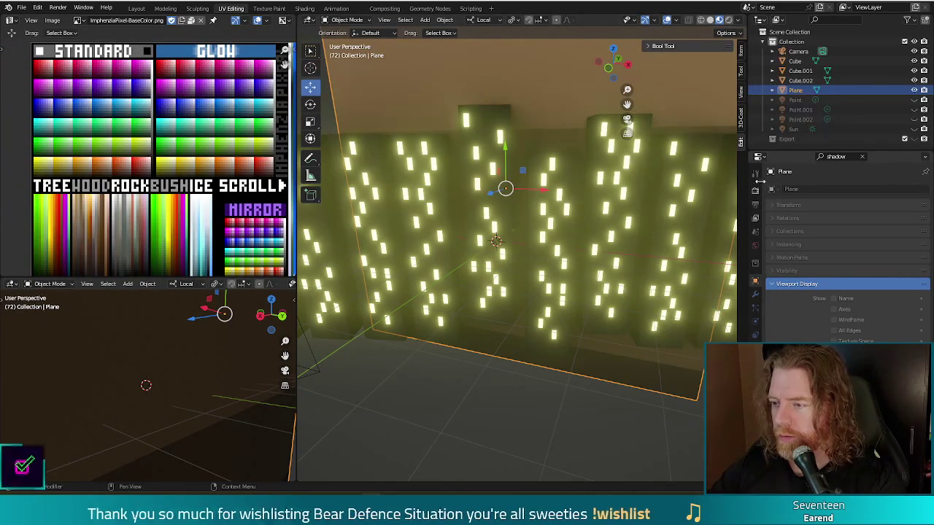
Clear the 'shadow' filter, search it once more, then clear it so all settings show
click(755, 190)
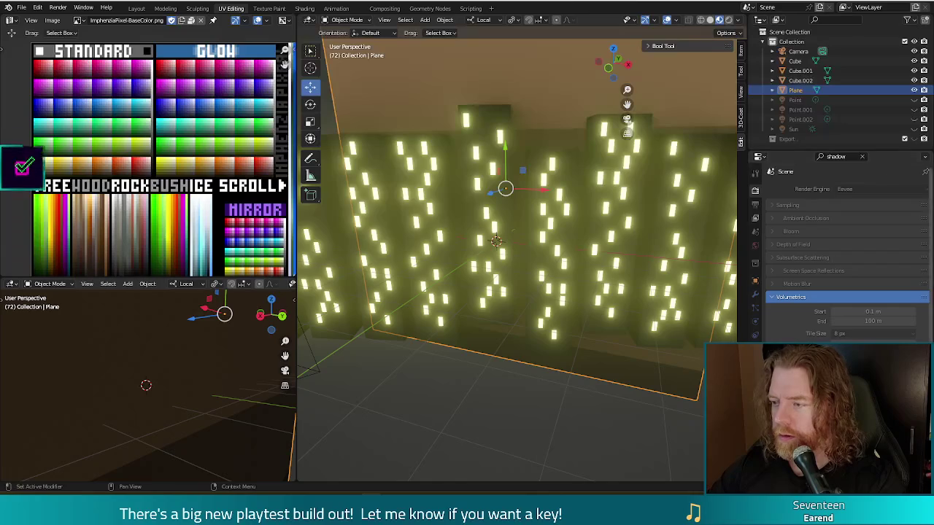
click(862, 156)
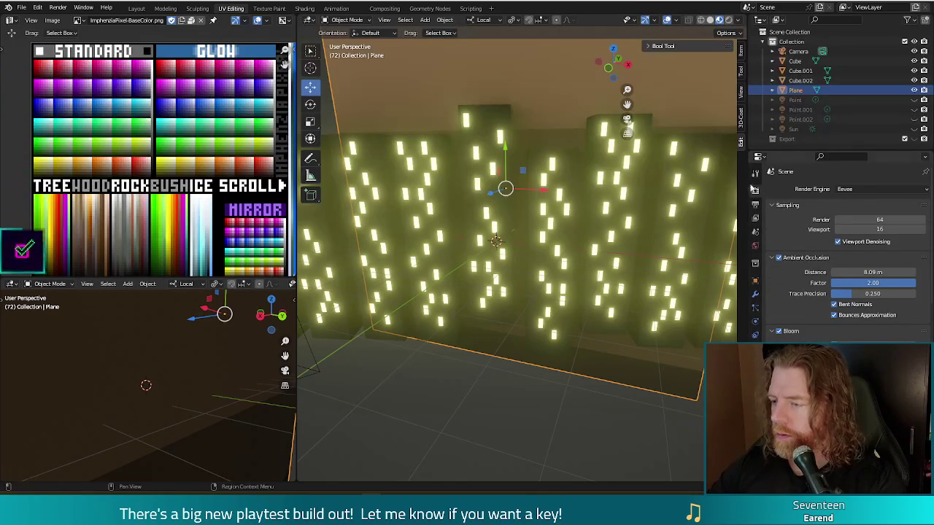
click(833, 156)
text(shadow)
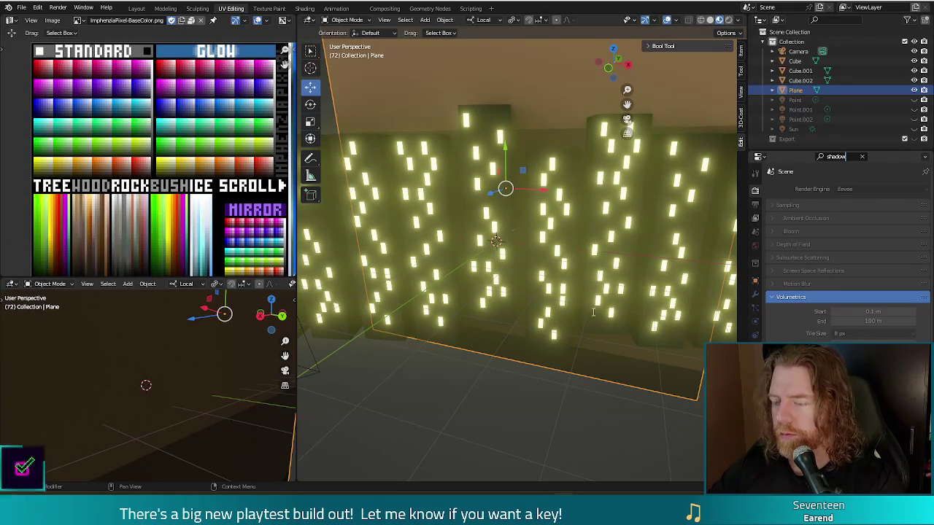
click(862, 157)
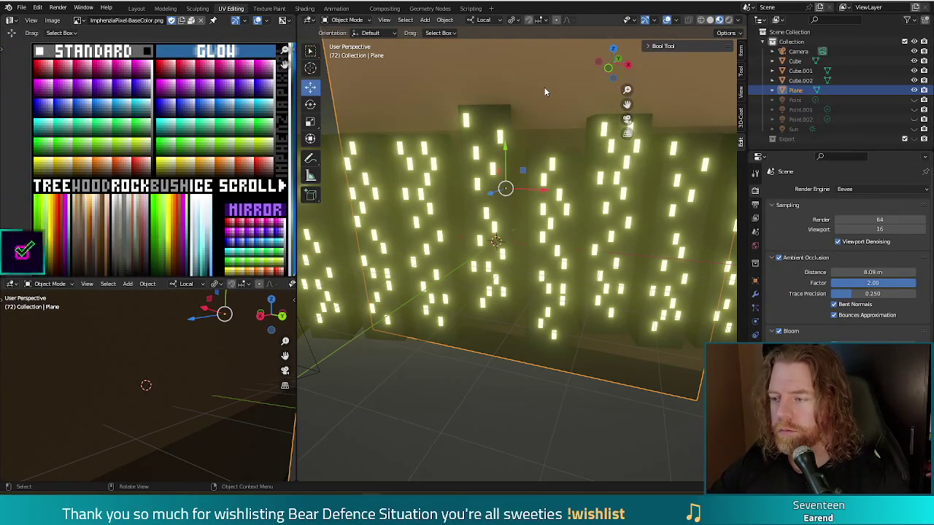
In Edit Mode, move the backdrop plane's UVs onto the yellow palette cell and test-render it
key(Tab)
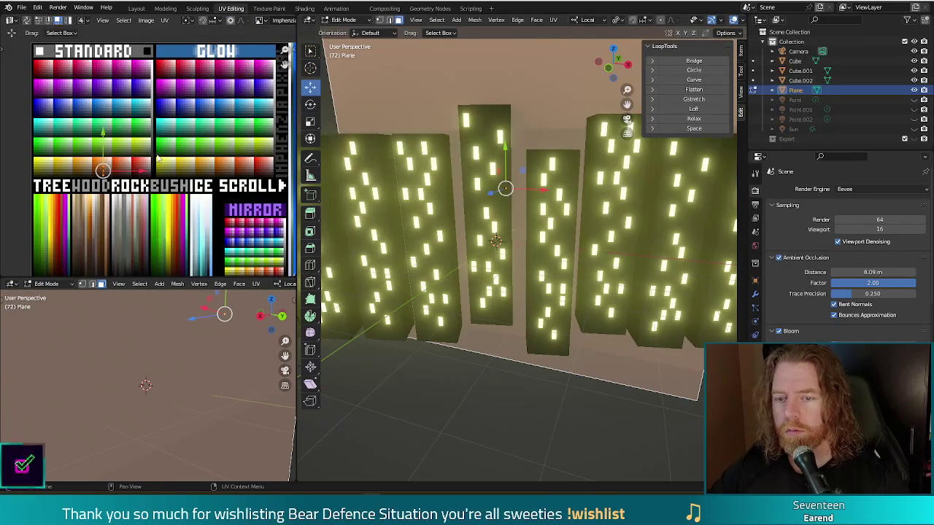
key(F12)
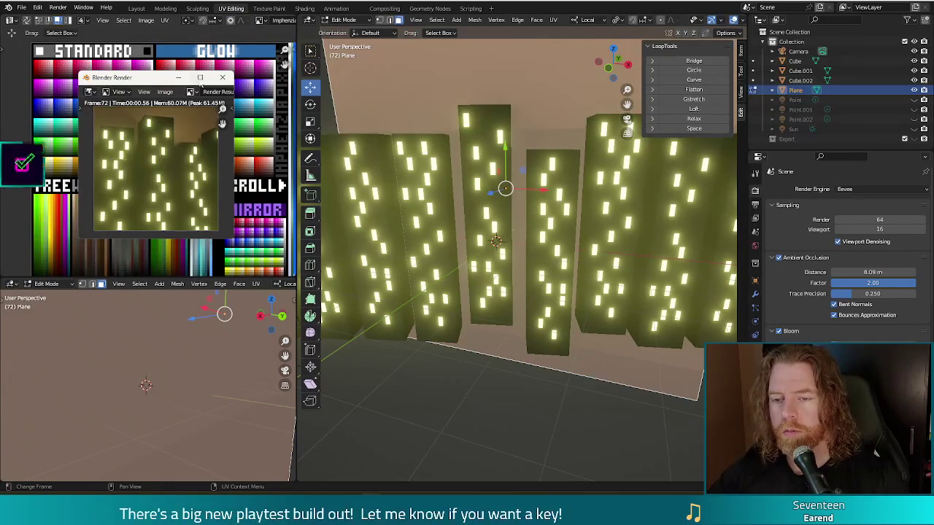
click(224, 78)
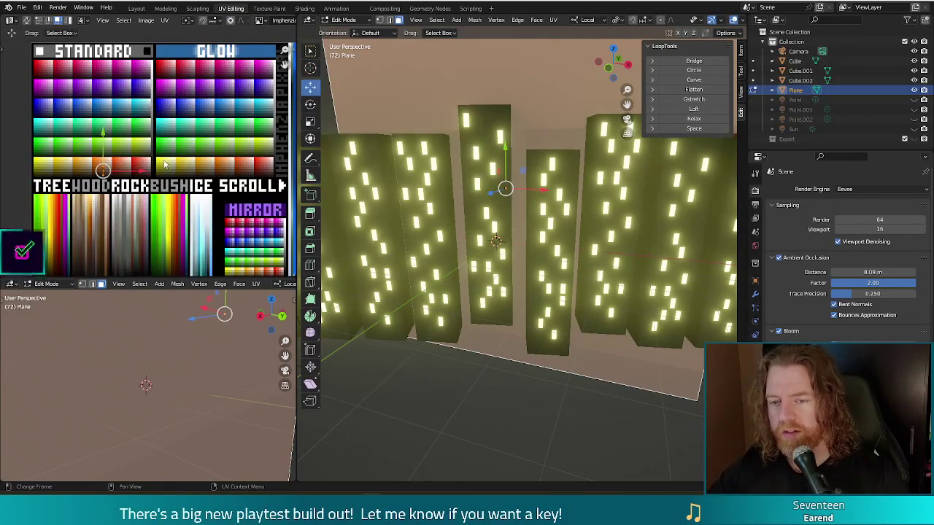
drag(103, 170, 214, 178)
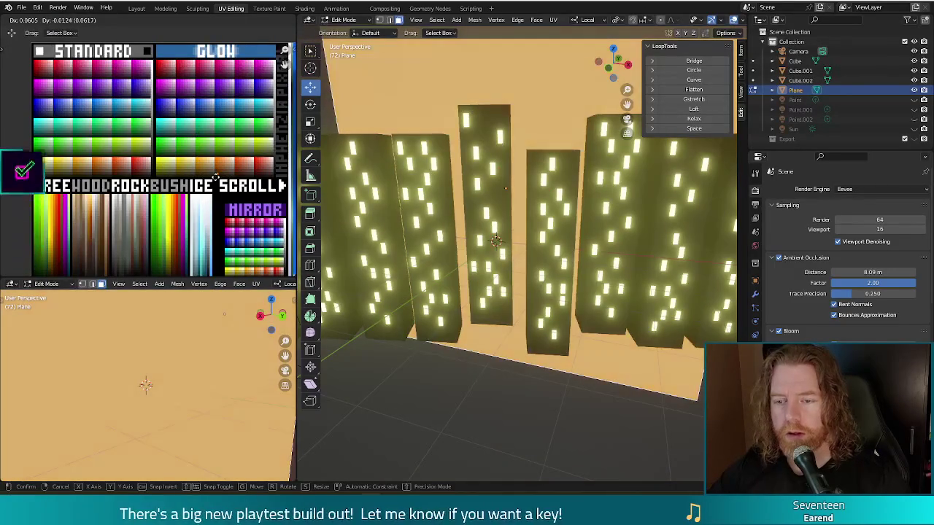
key(F12)
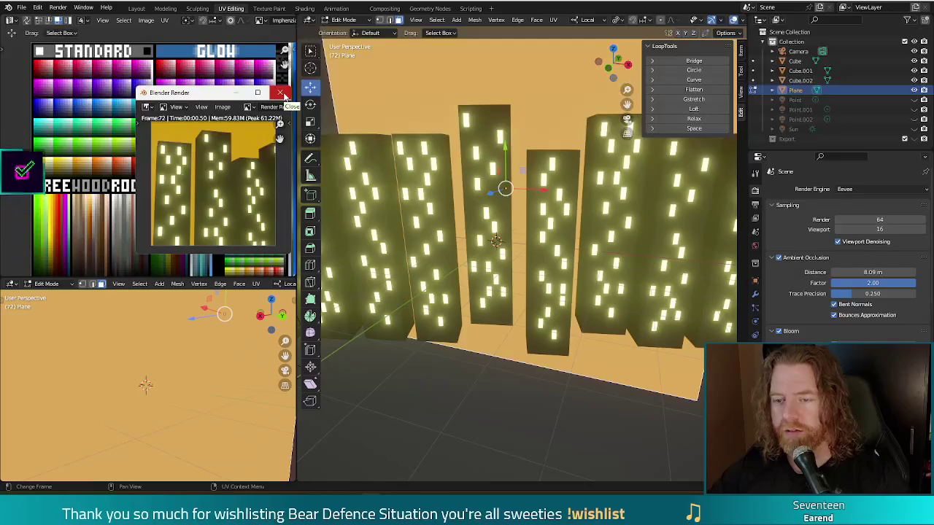
click(281, 93)
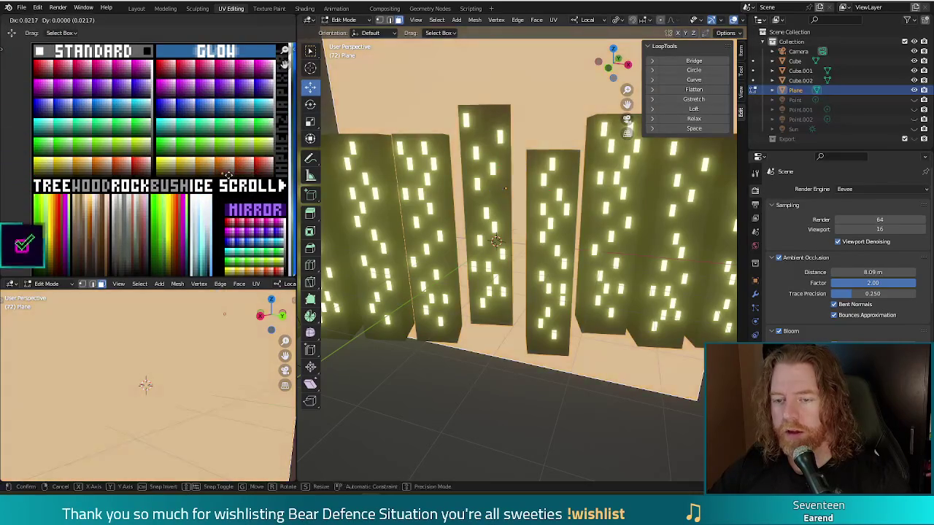
Re-render to compare the new backdrop colour, then orbit out to view the whole layout
key(F12)
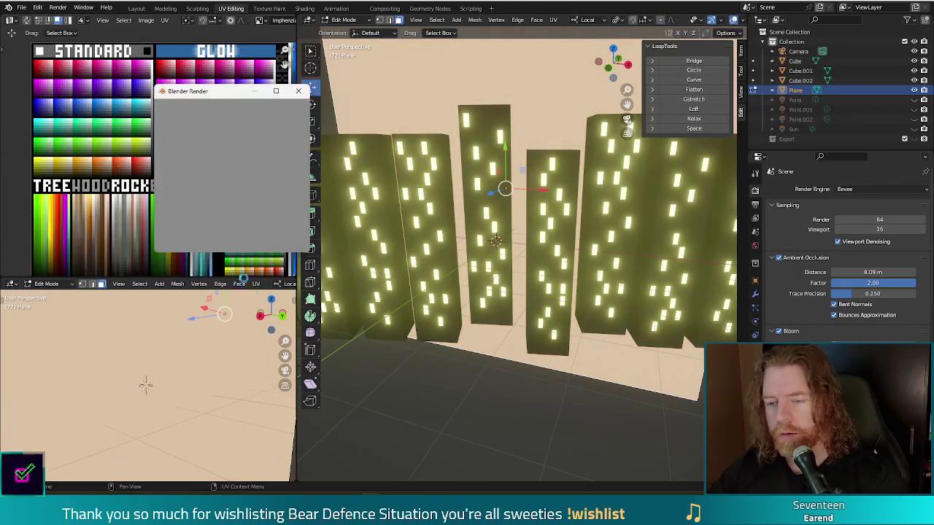
click(297, 91)
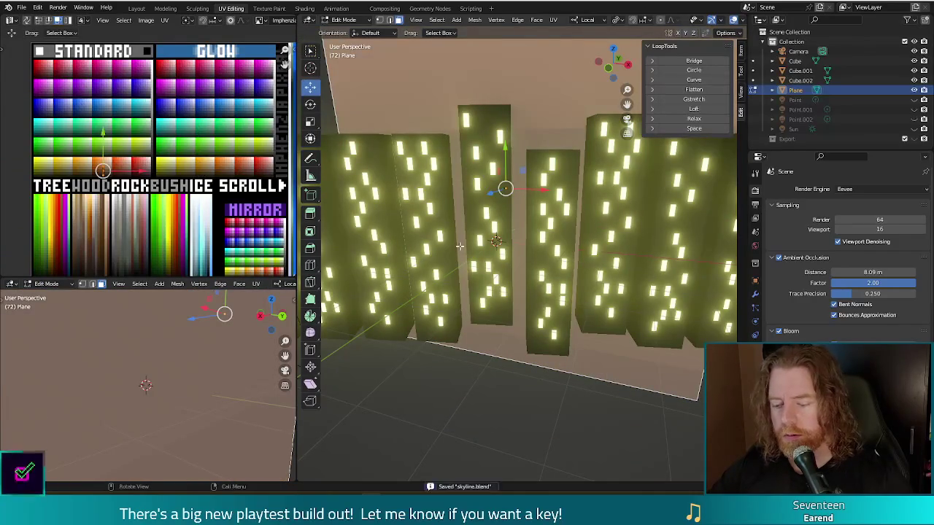
key(F12)
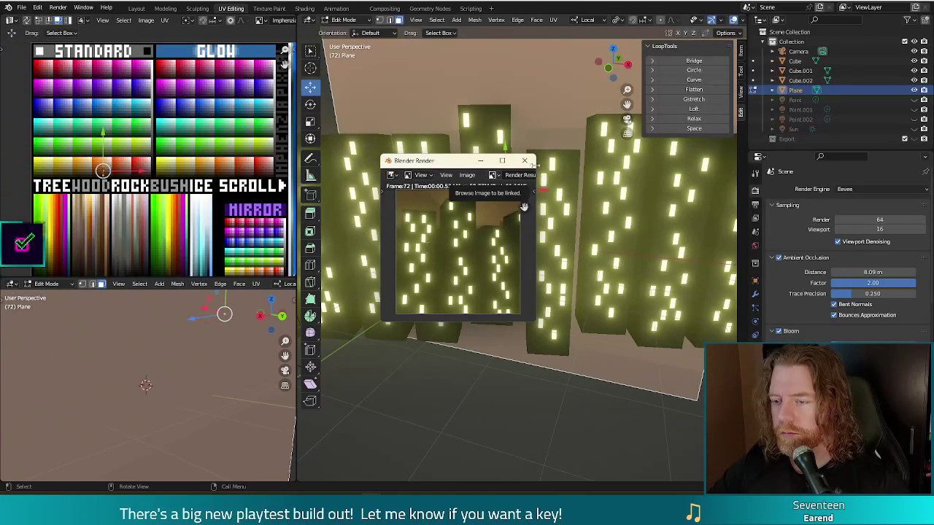
click(526, 161)
scroll(510, 234, down, 4)
scroll(511, 234, down, 2)
mouse_move(555, 277)
middle_down()
mouse_move(633, 317)
mouse_move(644, 250)
middle_up()
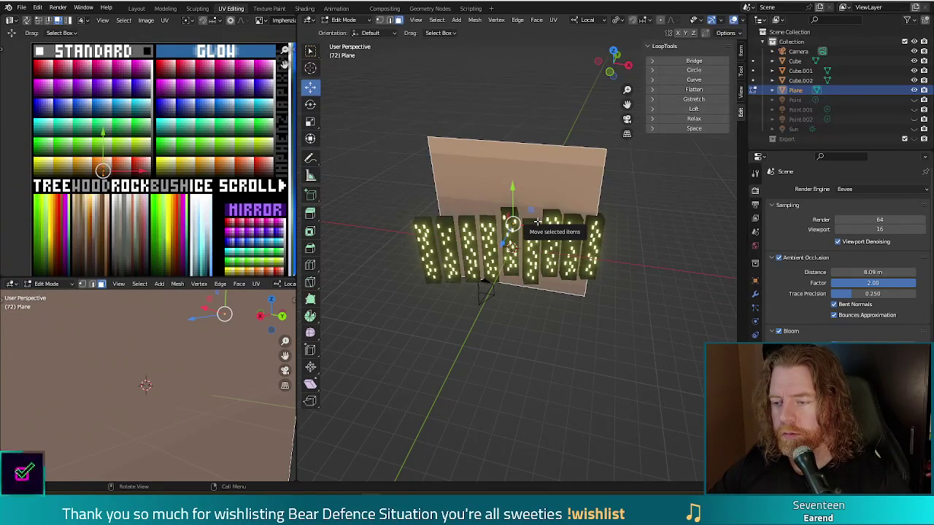
In top view, rotate the backdrop plane about -15.6° and move it behind the buildings
key(KP_7)
key(r)
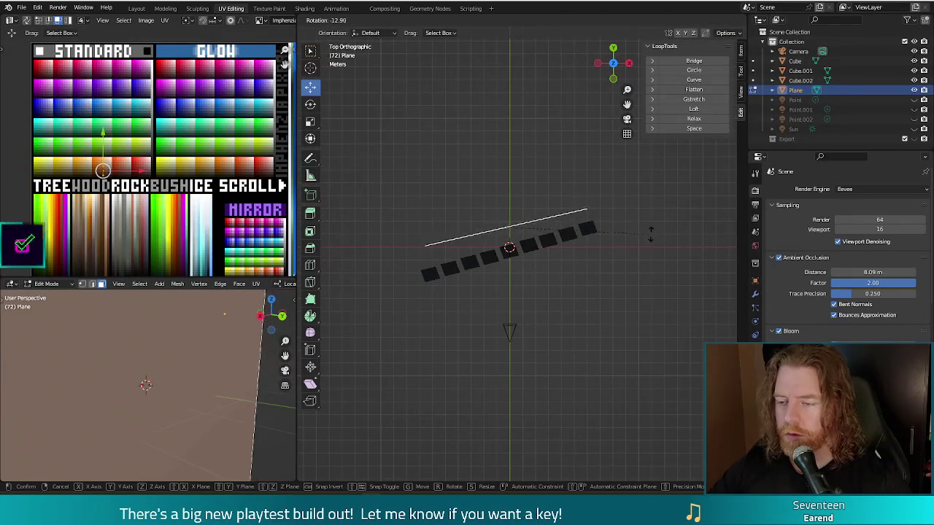
click(642, 229)
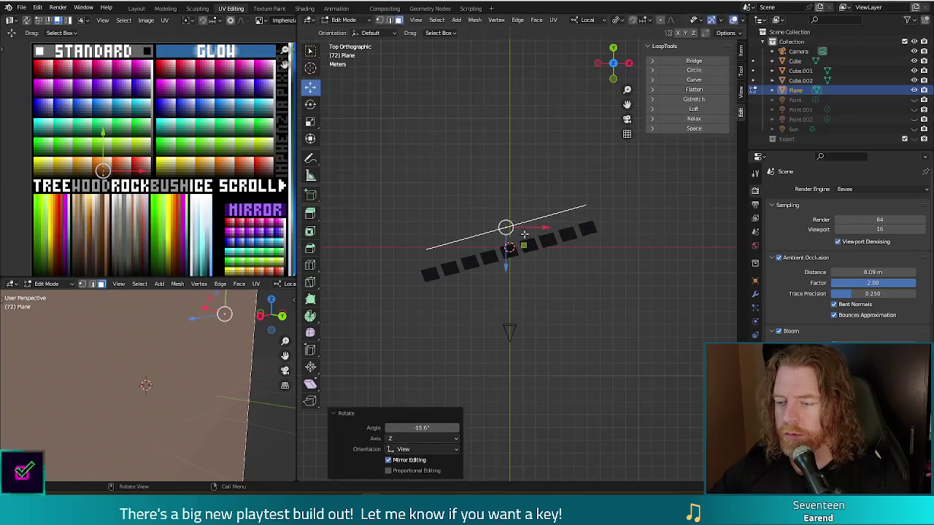
key(g)
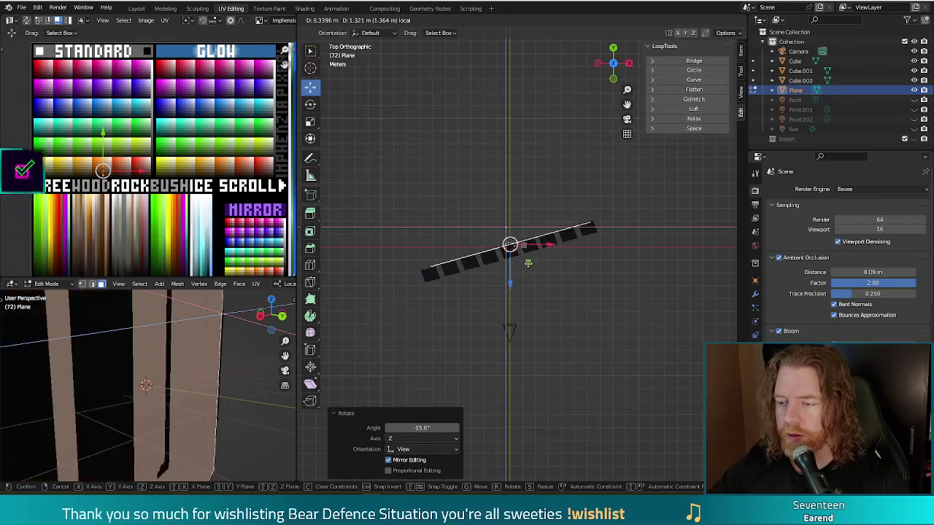
click(526, 262)
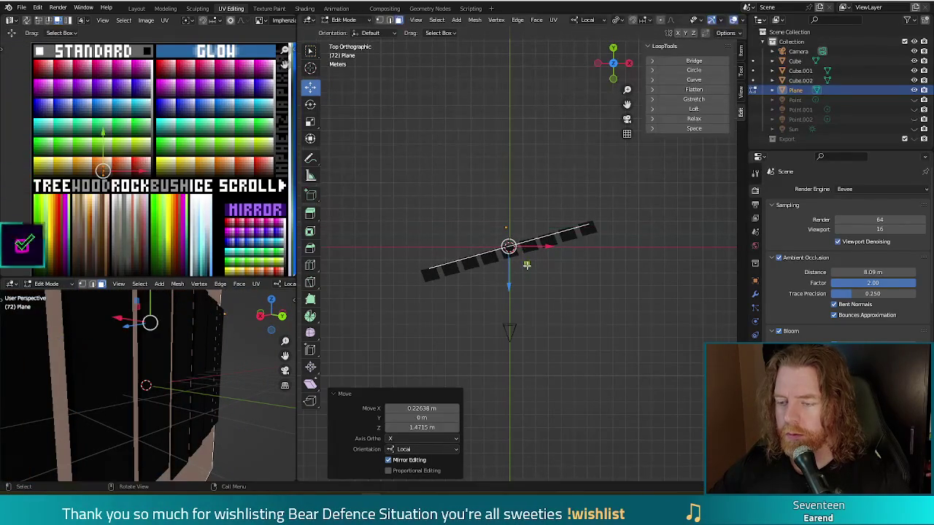
Test-render the plane's placement, orbit back to perspective, deselect and return to Object Mode
key(F12)
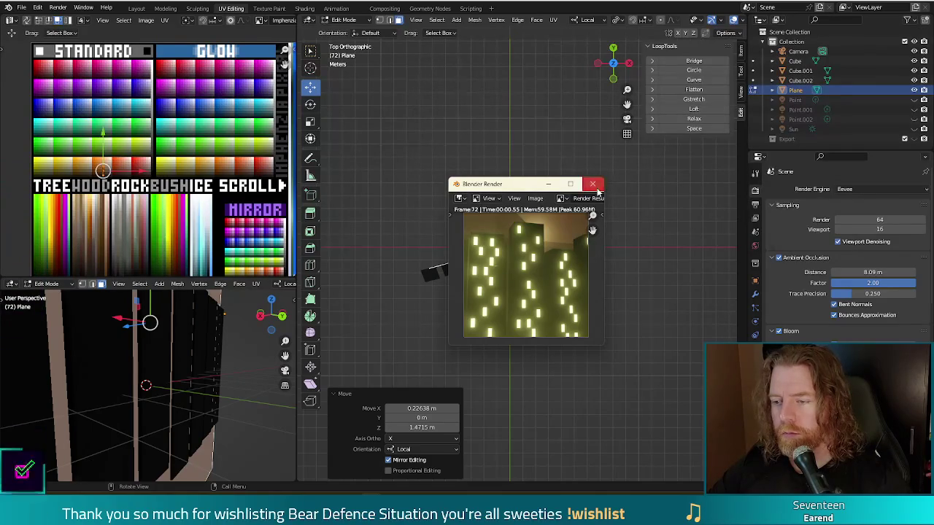
click(598, 191)
middle_drag(597, 191, 609, 267)
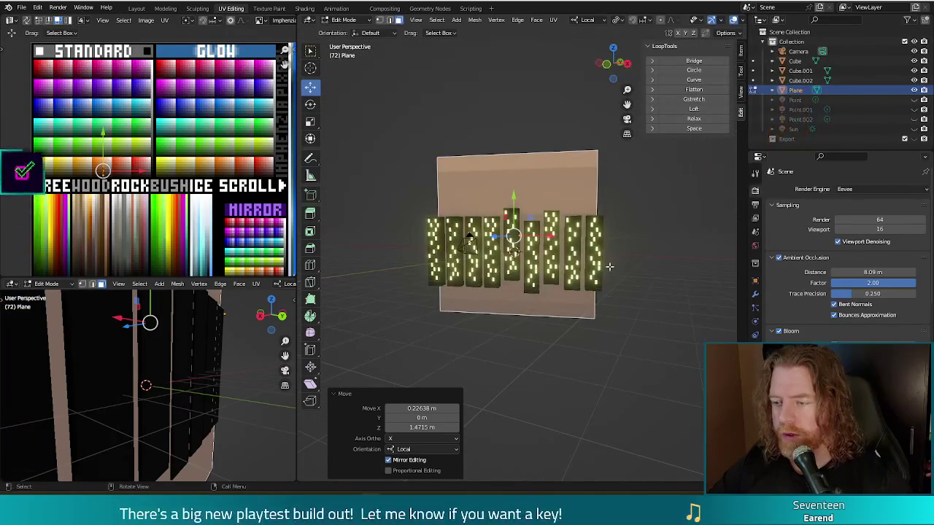
key(alt+a)
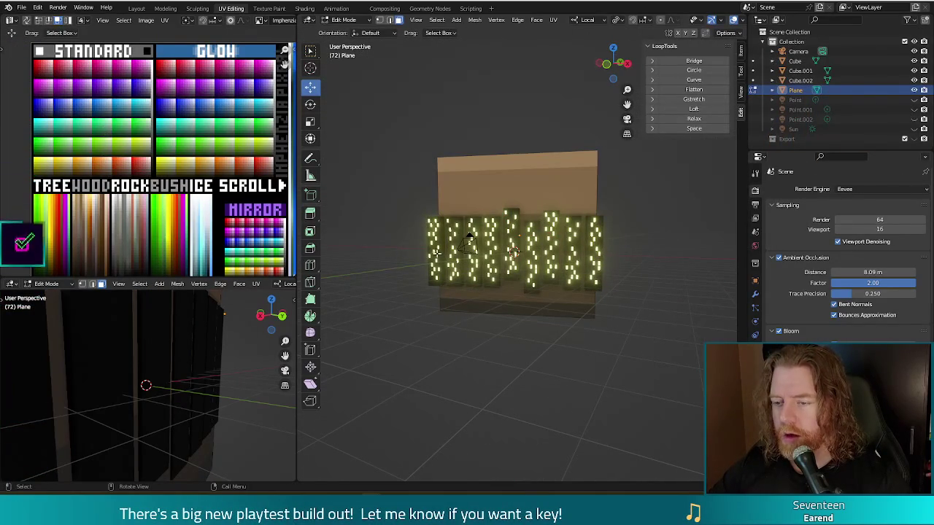
key(Tab)
Select the three building cubes and join them into one Cube.001 object
click(457, 252)
shift+click(508, 234)
shift+click(551, 237)
key(ctrl+j)
Move all the joined buildings' UVs to a warmer palette cell and render to check
key(Tab)
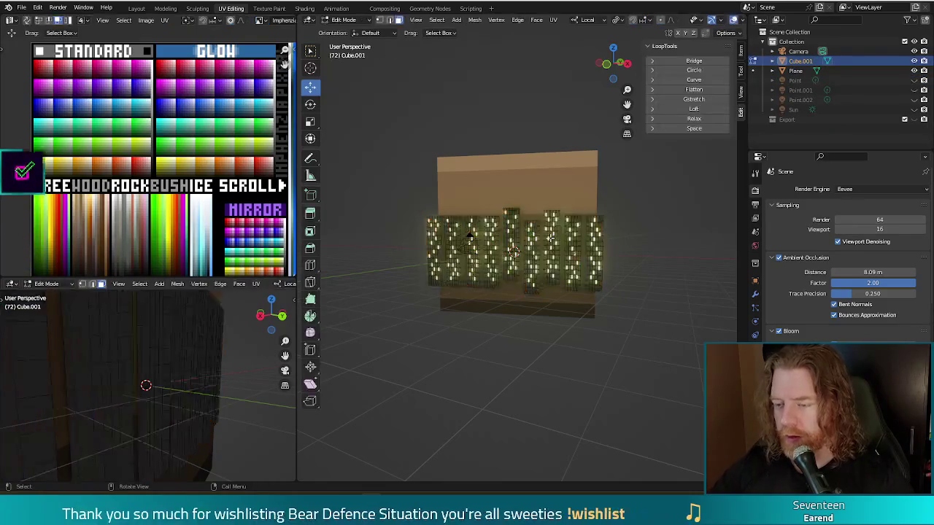
key(a)
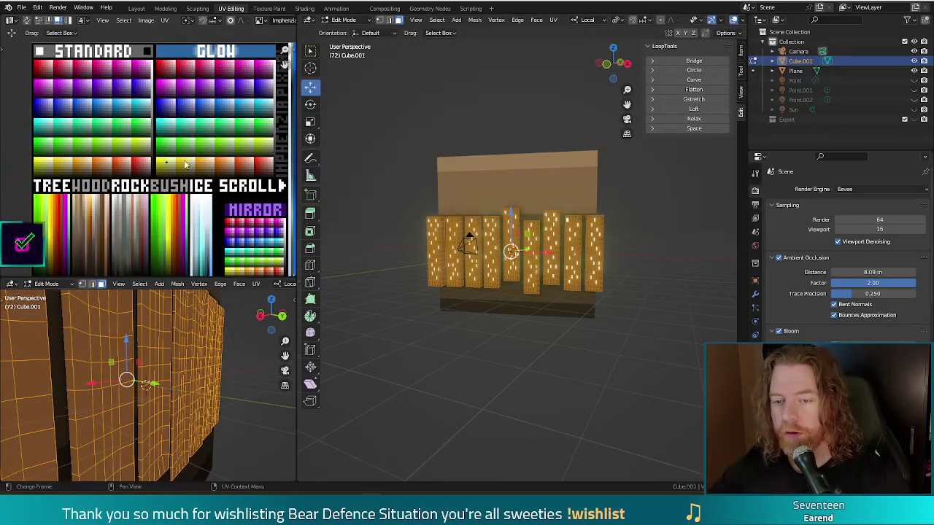
key(g)
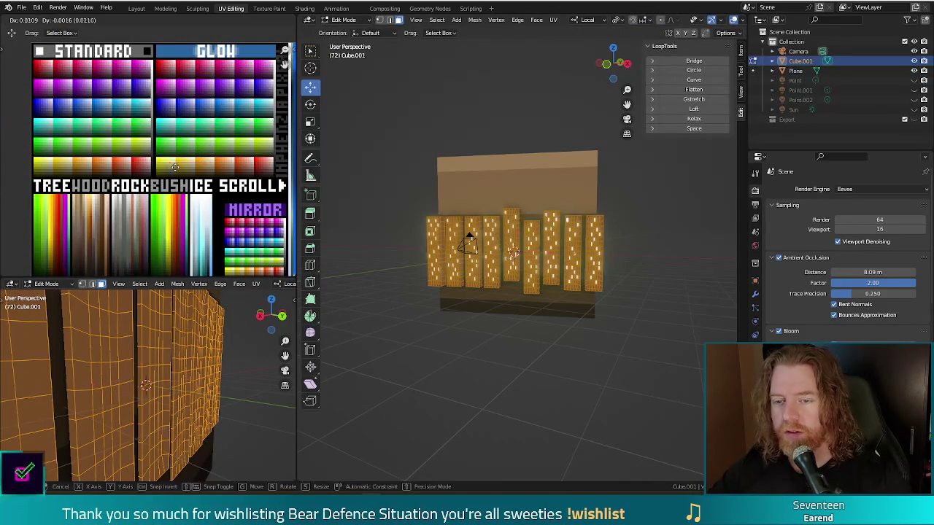
click(224, 162)
key(F12)
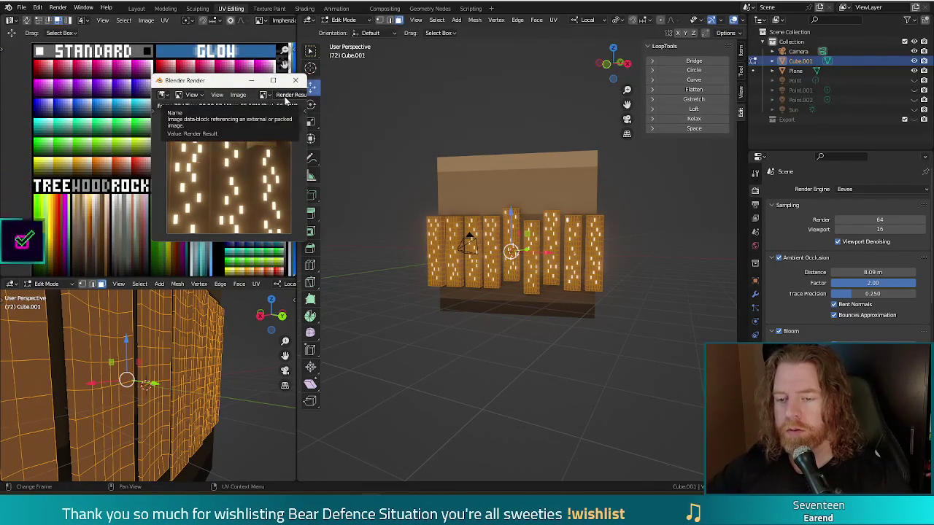
key(F12)
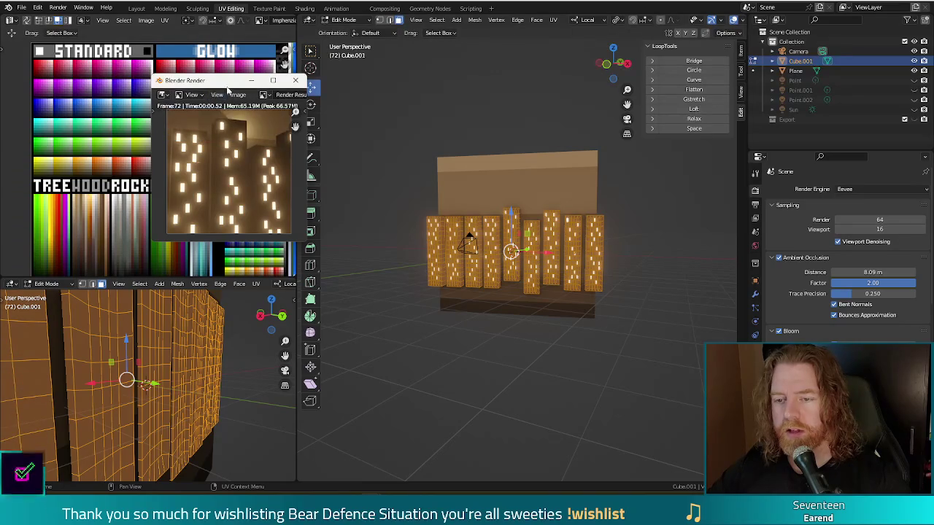
Save skyline.blend and render a fresh image of the scene
click(295, 81)
key(ctrl+s)
key(F12)
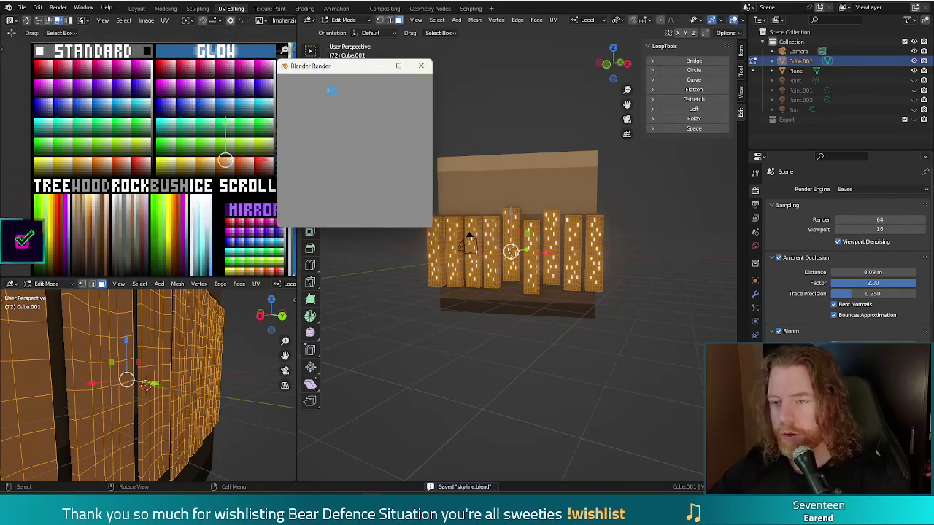
Save the render as an image, browsing through scenes and wishes to the icons folder
click(363, 81)
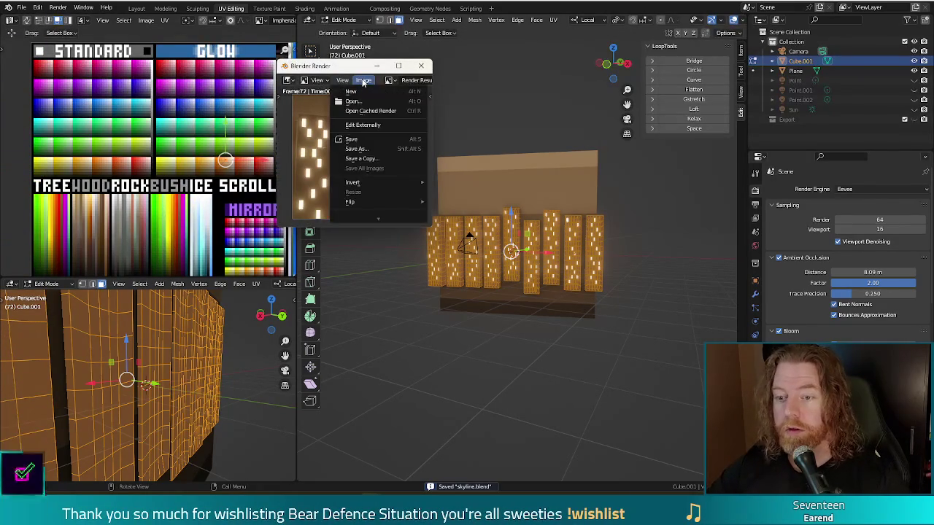
click(365, 151)
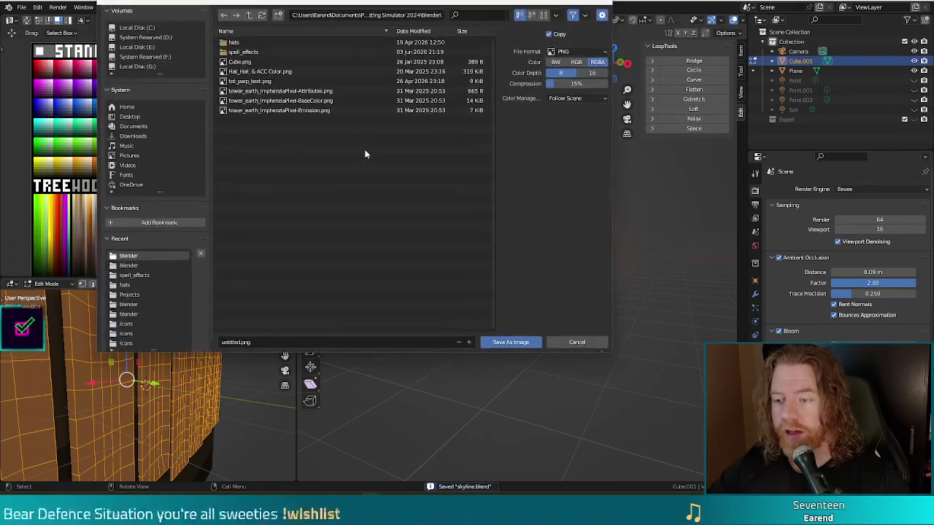
click(248, 15)
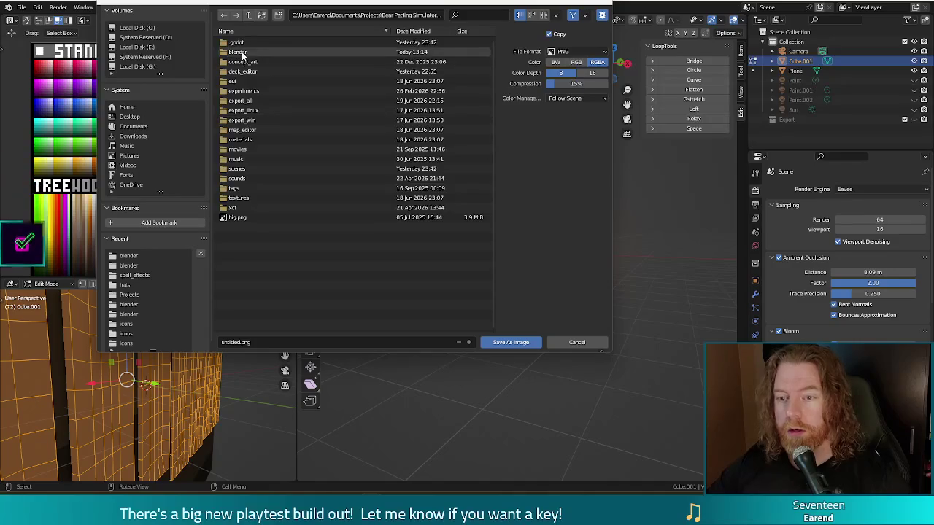
click(241, 169)
click(238, 149)
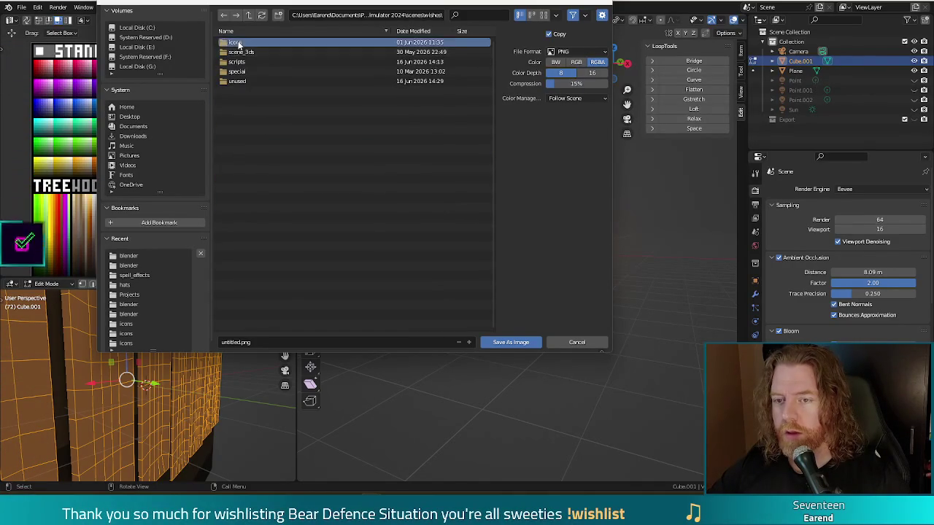
click(235, 42)
Name the file skyline.png, save it over the old icon, and close the render window
click(248, 343)
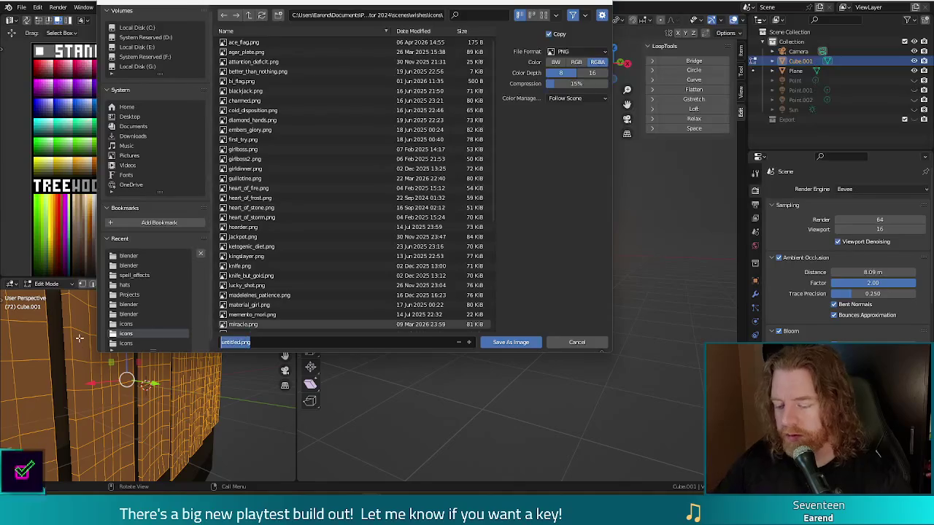
text(skyline.p)
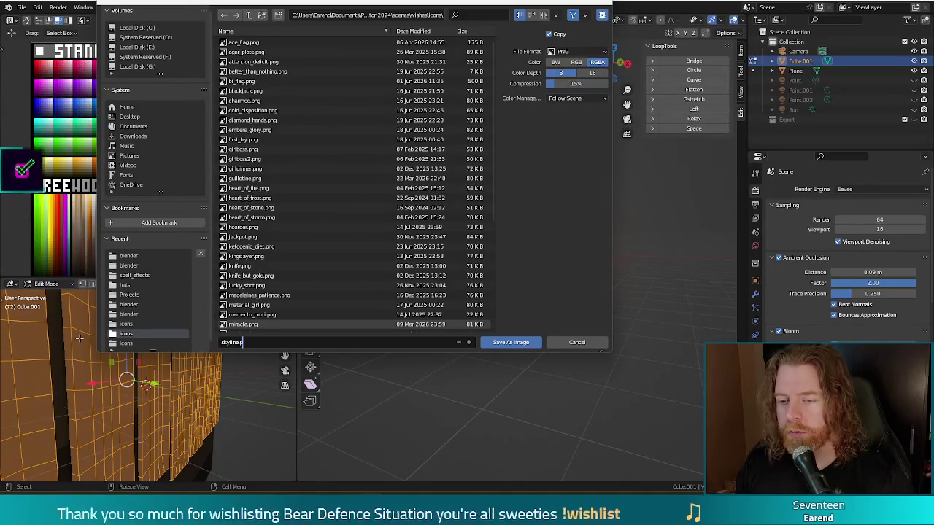
key(Return)
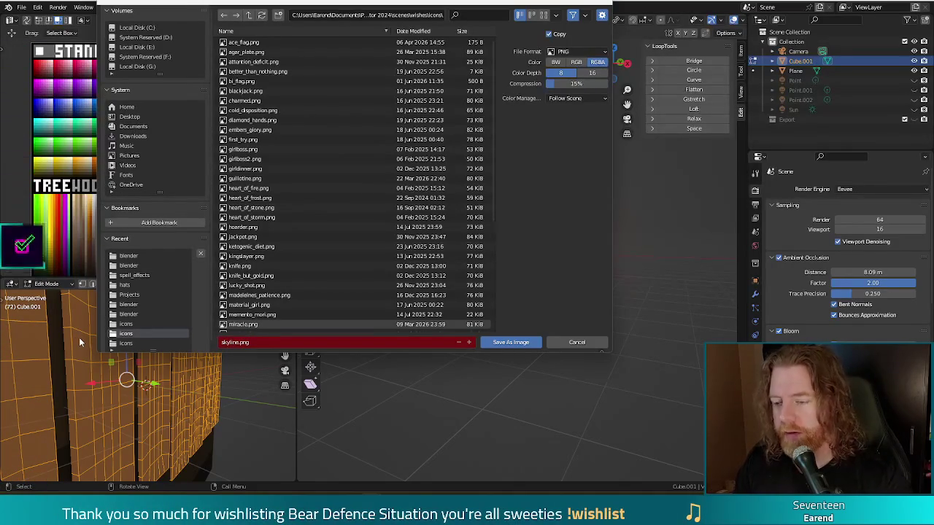
click(519, 342)
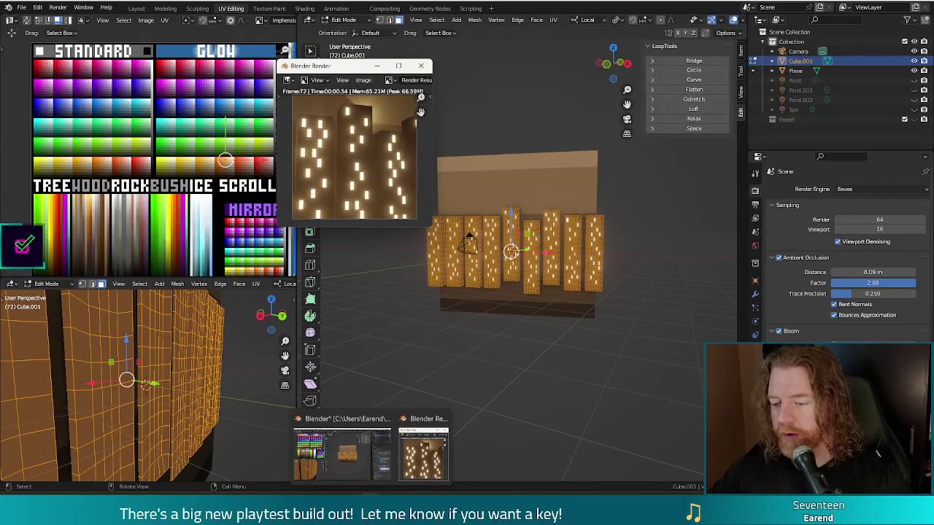
click(443, 419)
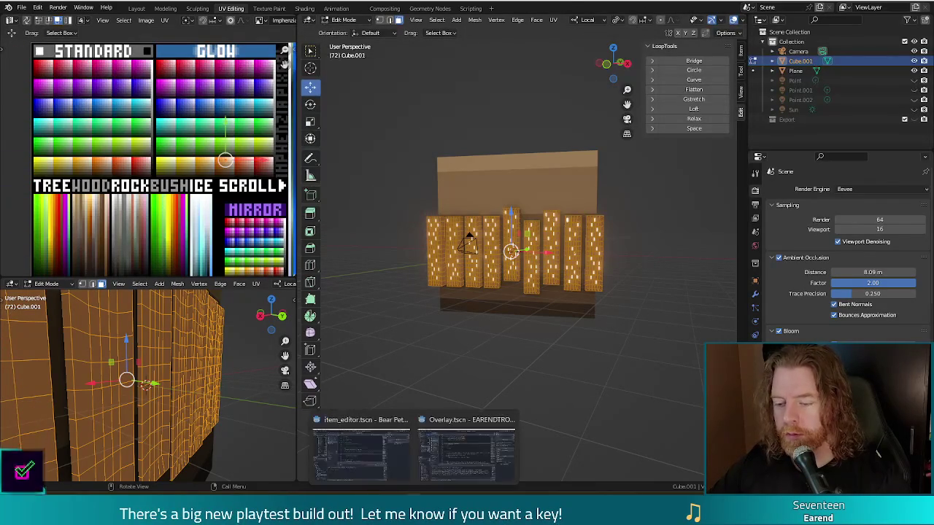
click(375, 436)
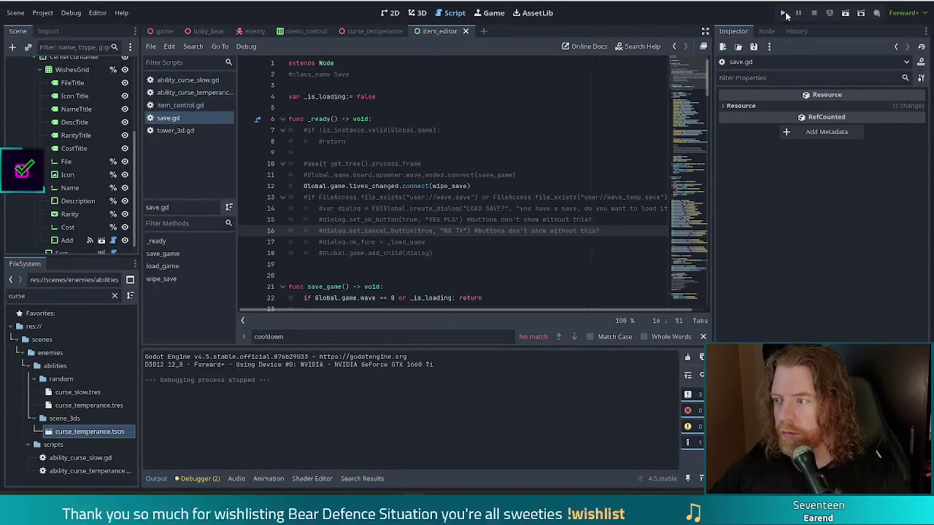
Run the game, start a new game and enter 'add_wish skyline' in the console
key(F5)
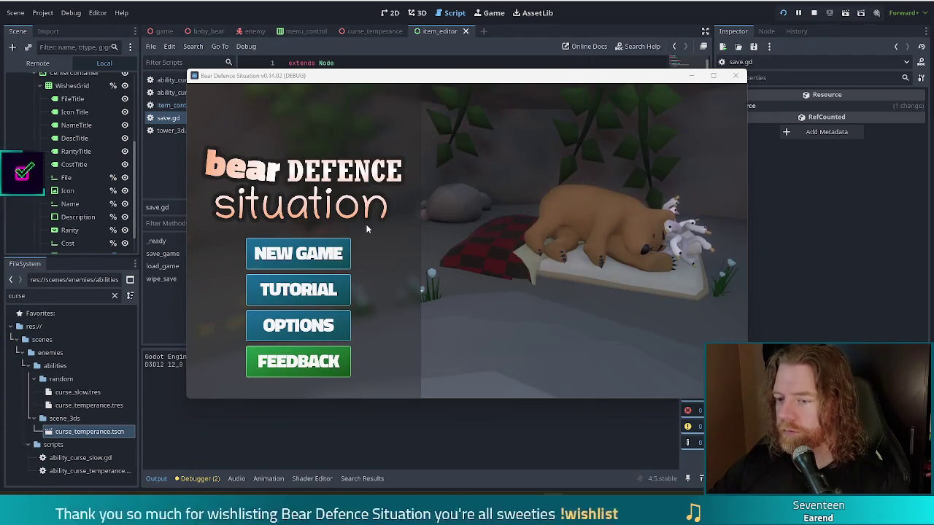
click(318, 258)
key(grave)
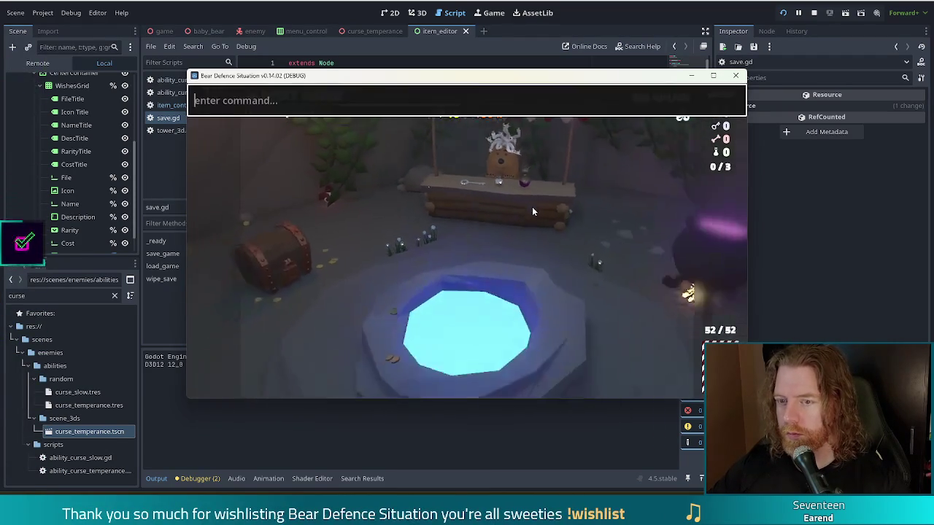
text(add-wish)
key(BackSpace)
key(BackSpace)
key(BackSpace)
key(BackSpace)
text(_wish skyline)
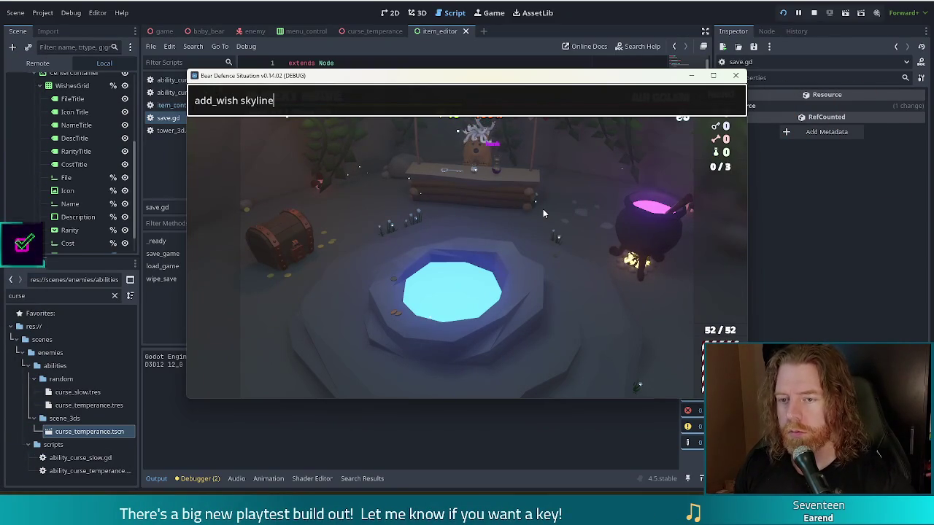
key(Return)
key(grave)
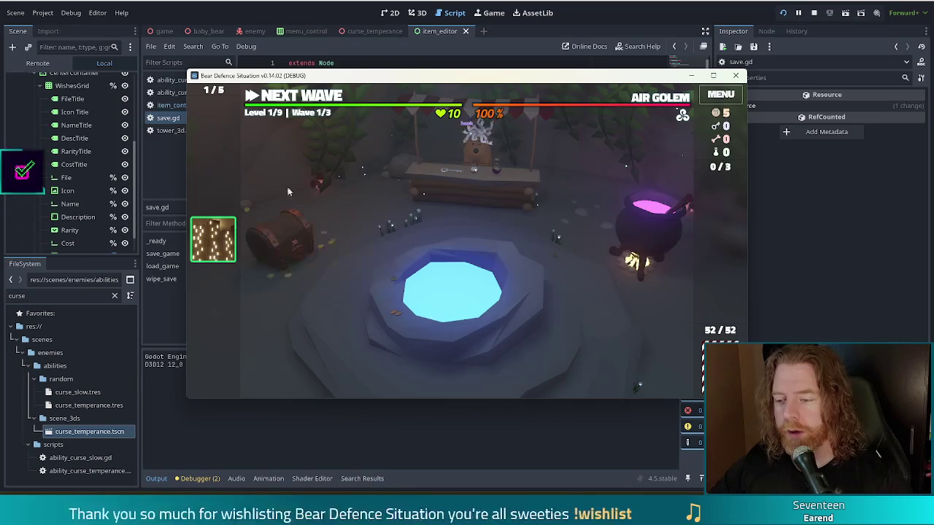
mouse_move(440, 77)
mouse_down()
mouse_move(319, 51)
mouse_move(339, 56)
mouse_up()
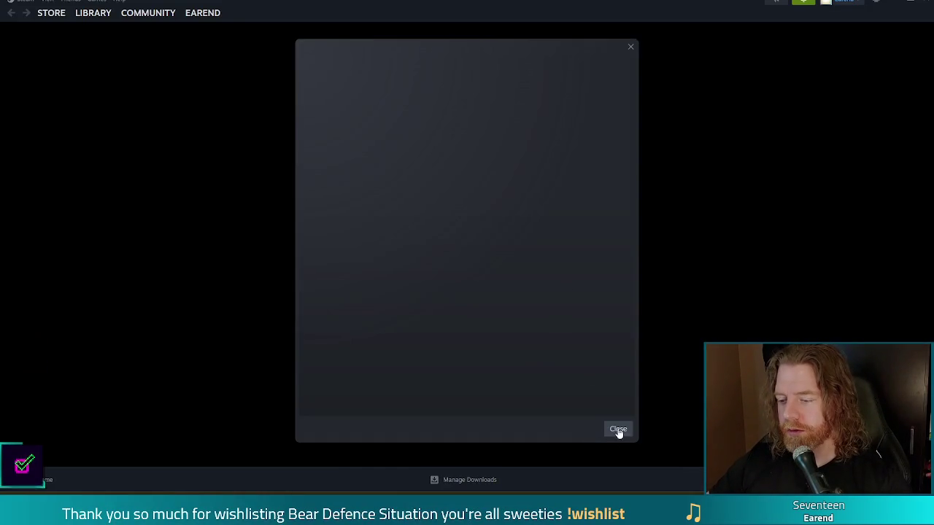
Dismiss the empty pop-up dialog and minimise the Steam window
click(618, 430)
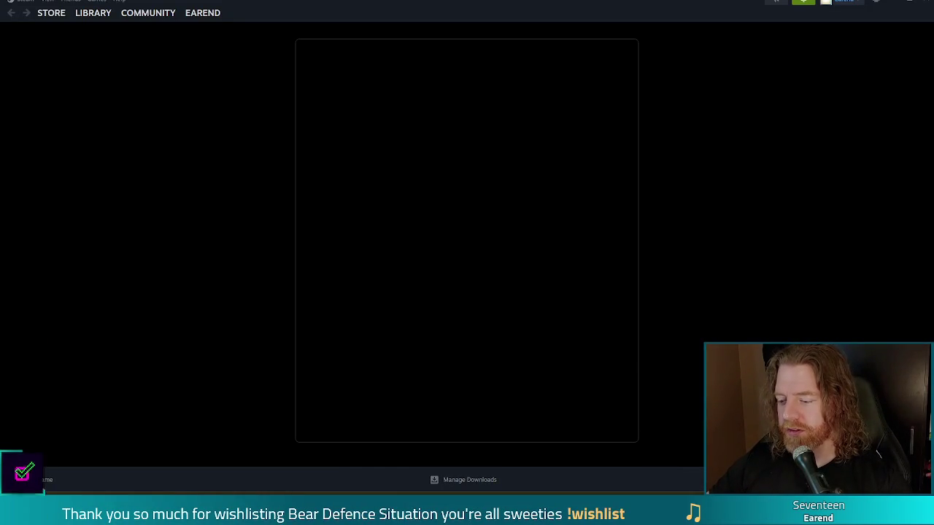
right_click(734, 511)
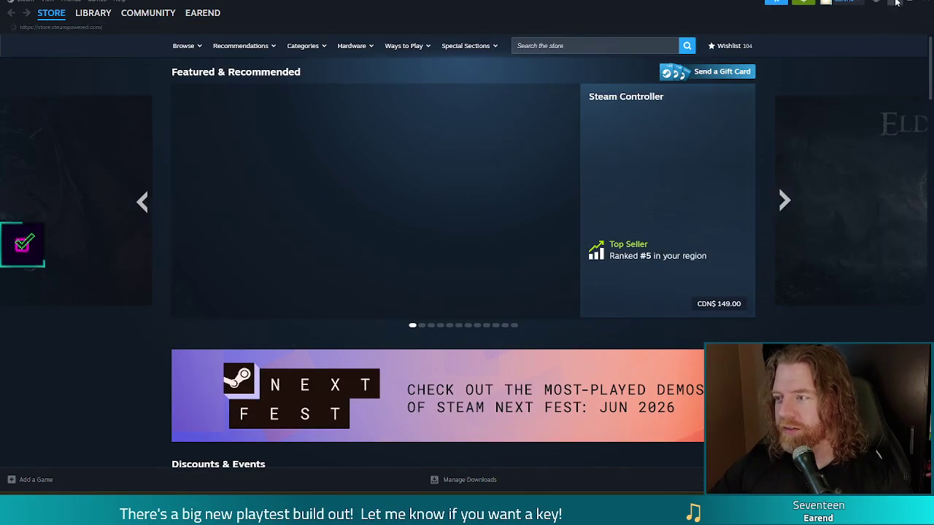
click(897, 3)
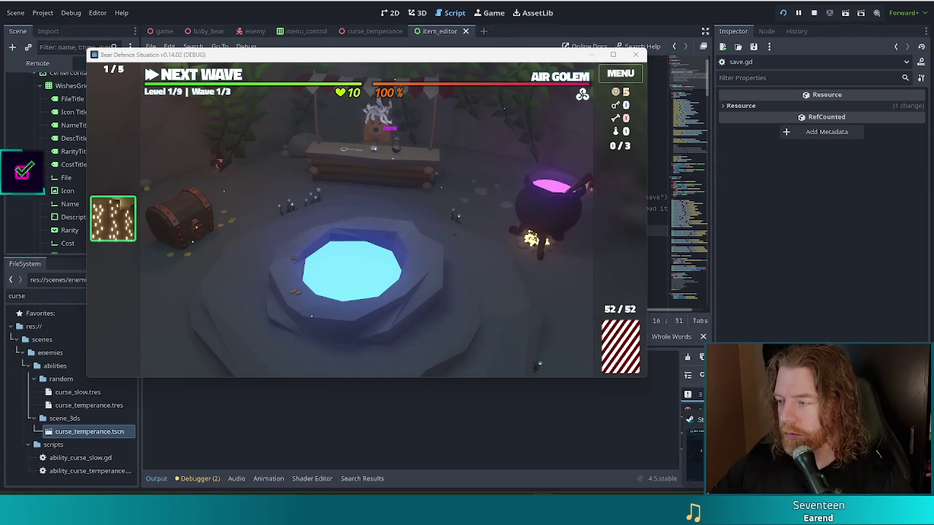
Launch Bear Defence Situation Playtest from the Steam Library and bring its window into view
key(alt+Tab)
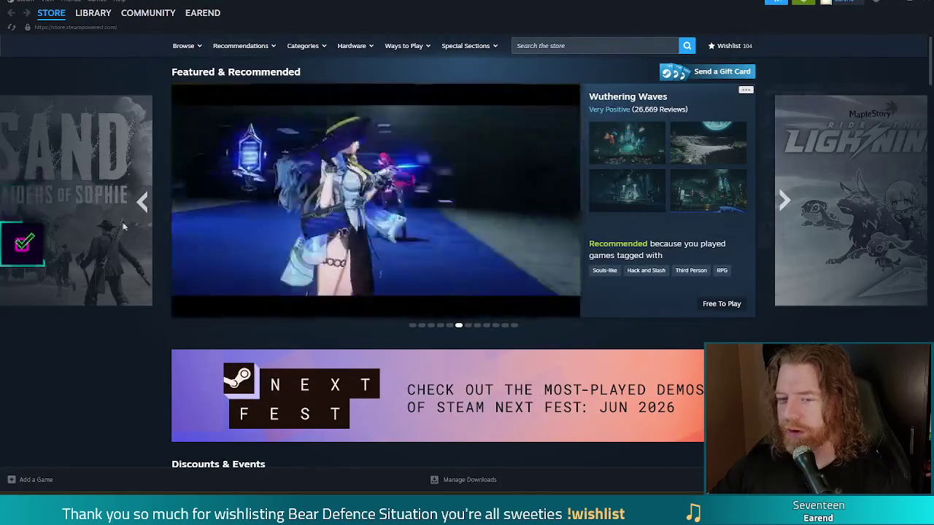
click(93, 13)
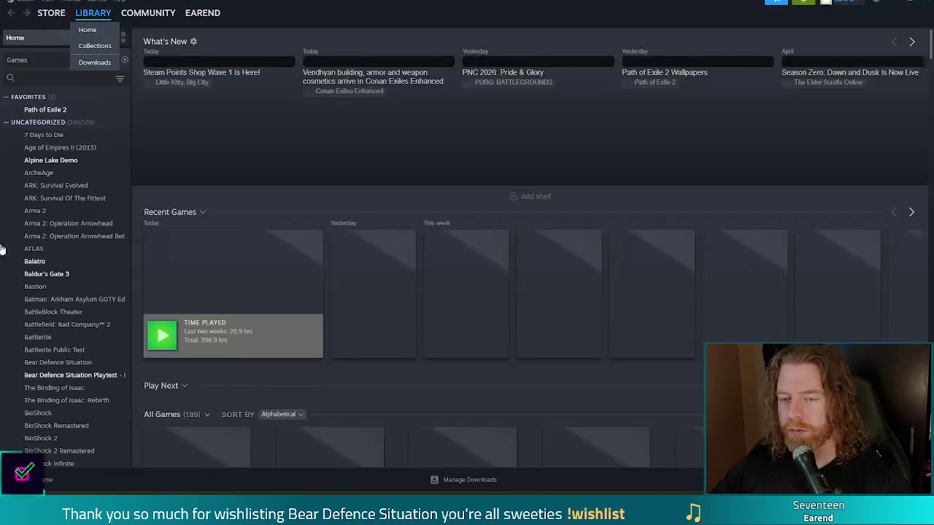
scroll(79, 351, down, 1)
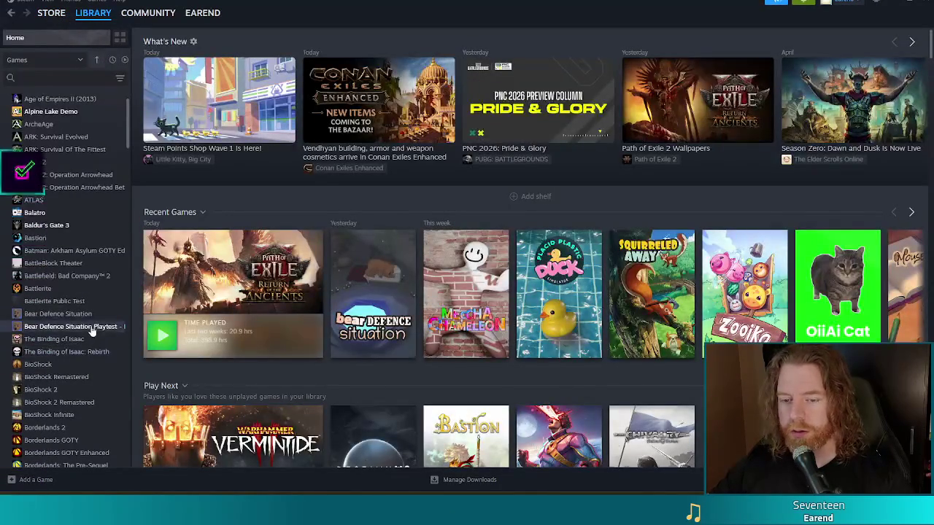
double_click(92, 328)
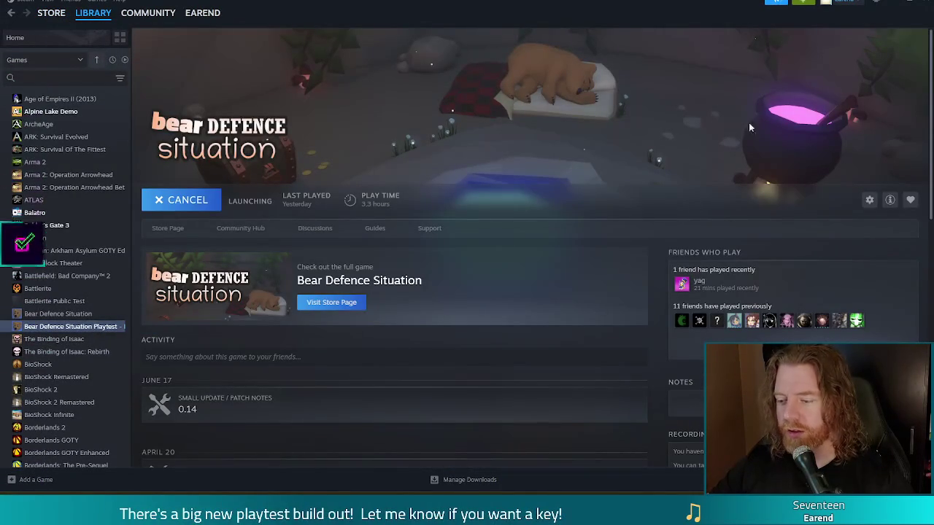
click(891, 3)
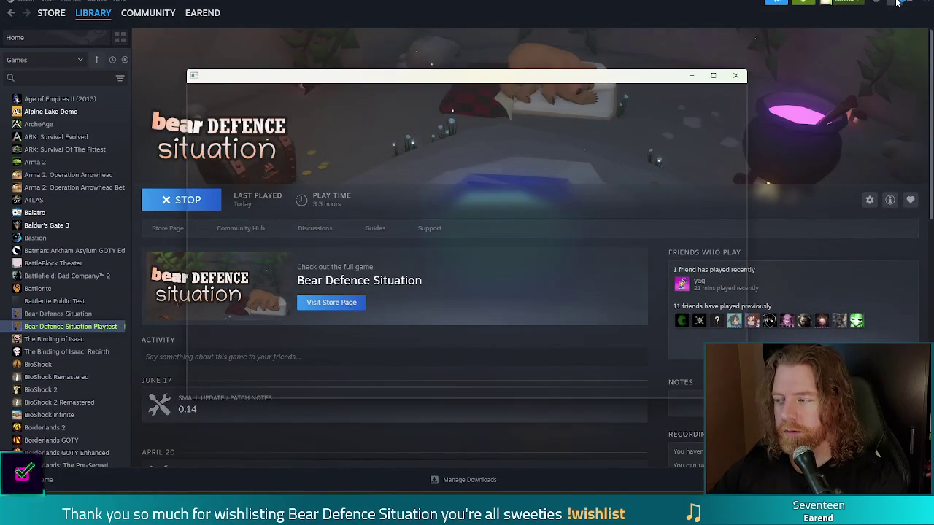
click(898, 4)
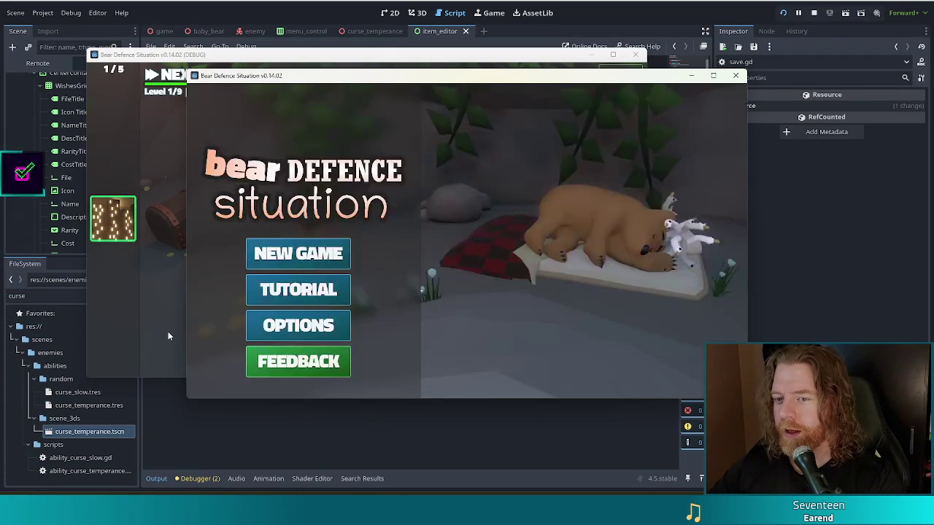
Start a new playtest game, run 'add_wish skyline' in the console, then close the game window
click(332, 260)
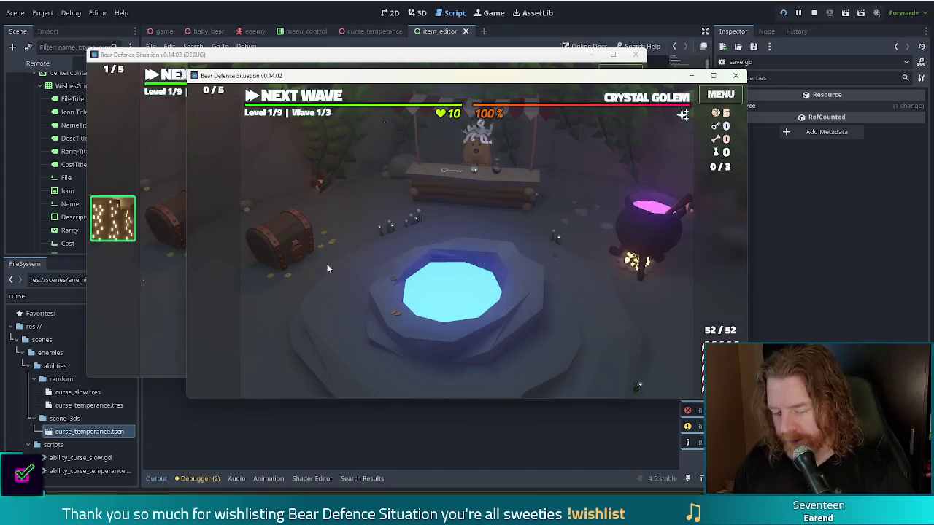
key(grave)
text(add_wis)
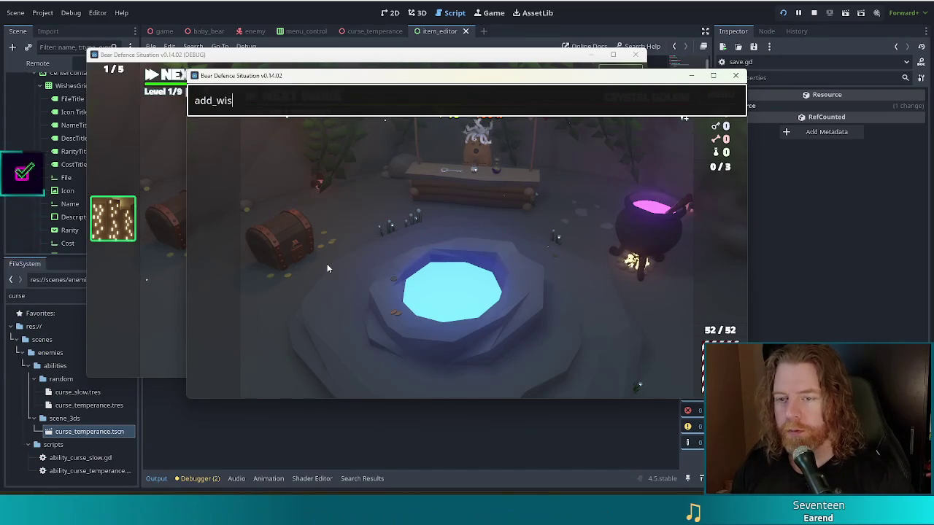
text(h skyline)
key(Return)
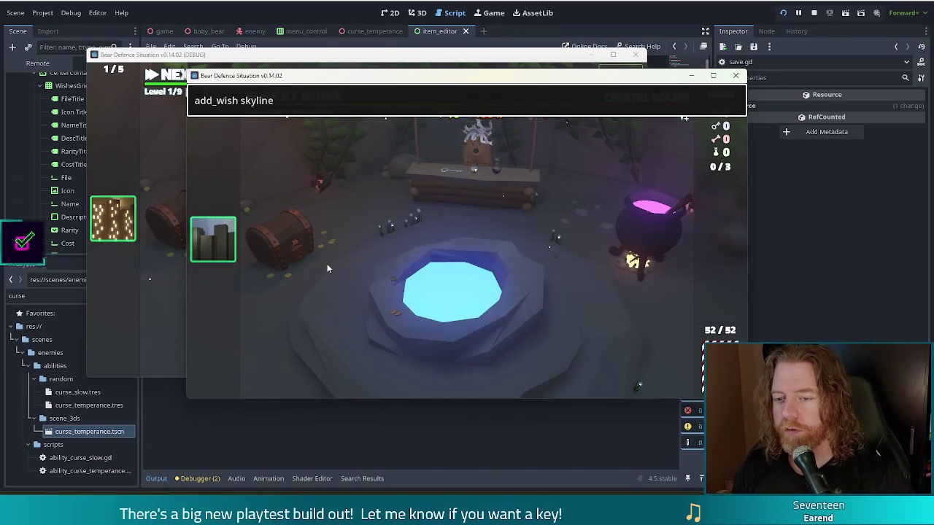
key(grave)
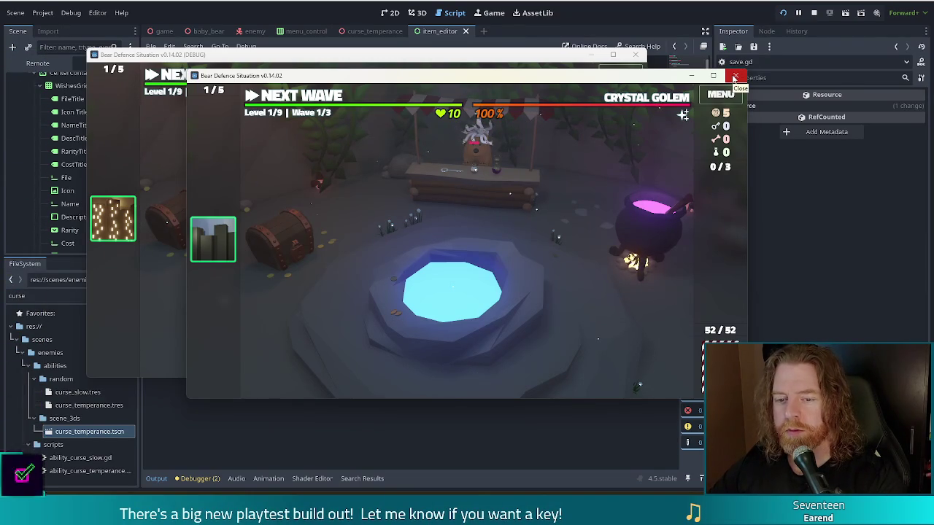
click(735, 77)
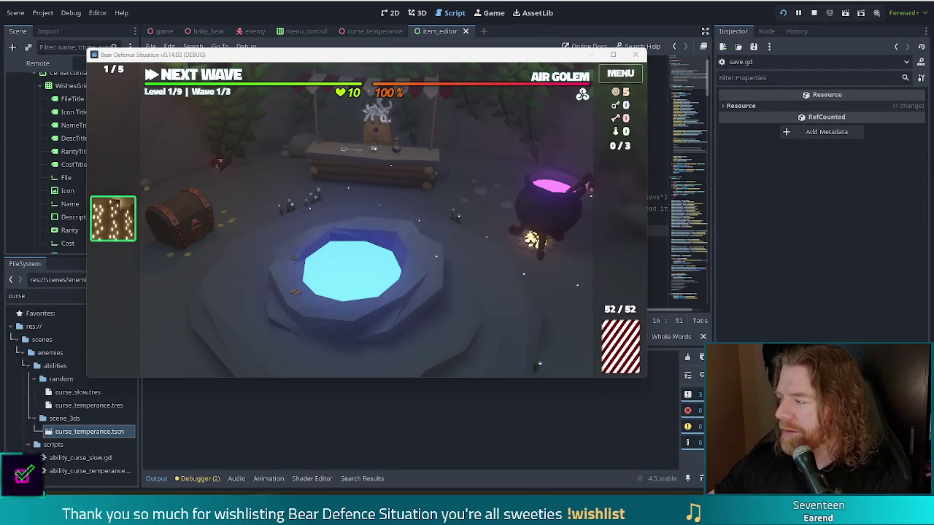
Alt-Tab to the browser showing the Case IH Steiger 595 tractor page
key(alt+Tab)
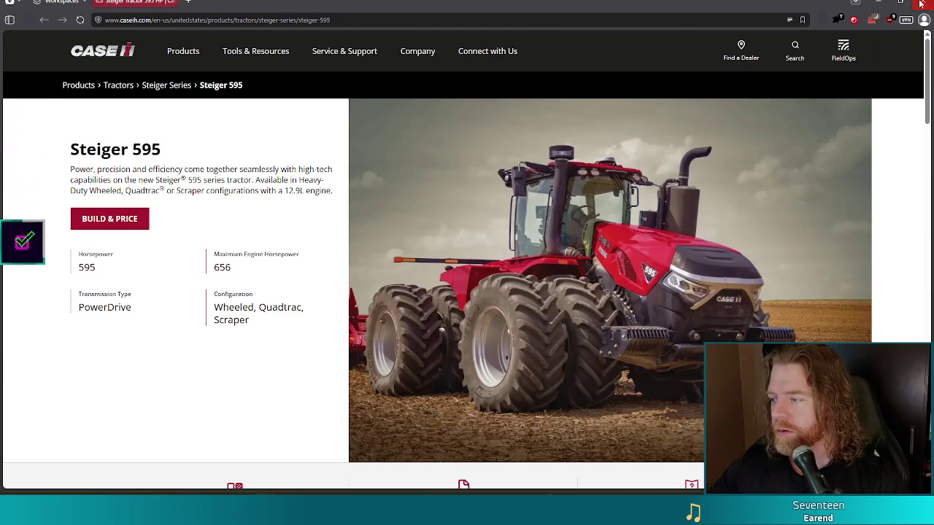
Close the browser window showing the Case IH Steiger 595 page
click(921, 5)
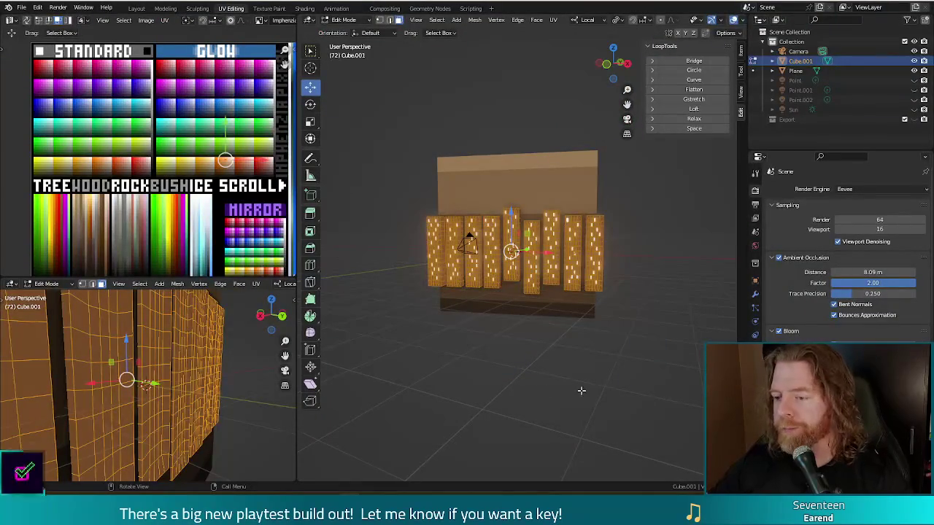
Select all of the building mesh and return to Object Mode
mouse_move(581, 391)
middle_down()
mouse_move(659, 409)
mouse_move(650, 402)
middle_up()
key(a)
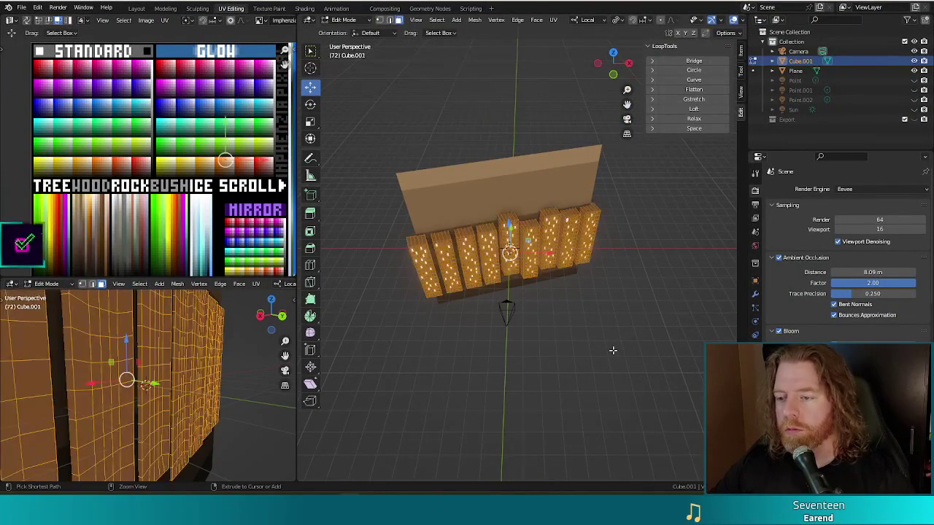
key(Tab)
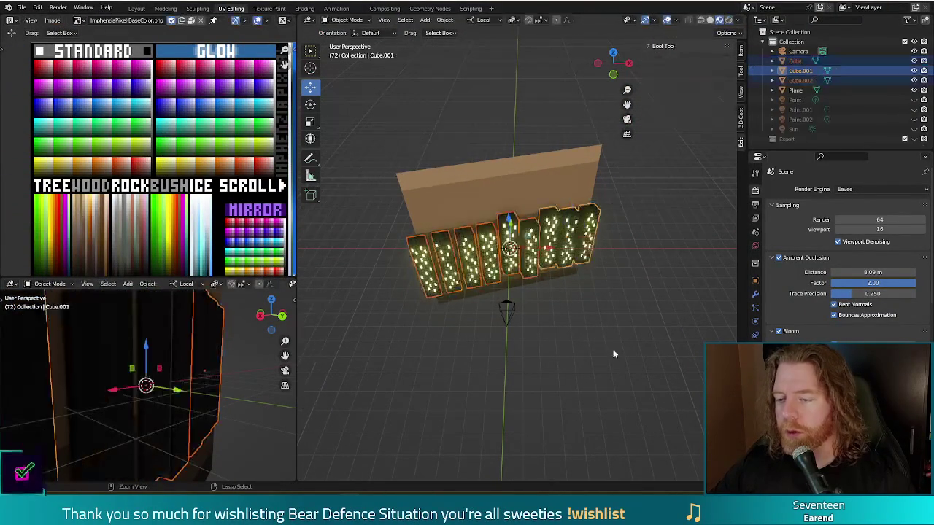
Select the backdrop Plane, undo a change to its mesh in Edit Mode, and open Save As
click(613, 350)
key(Tab)
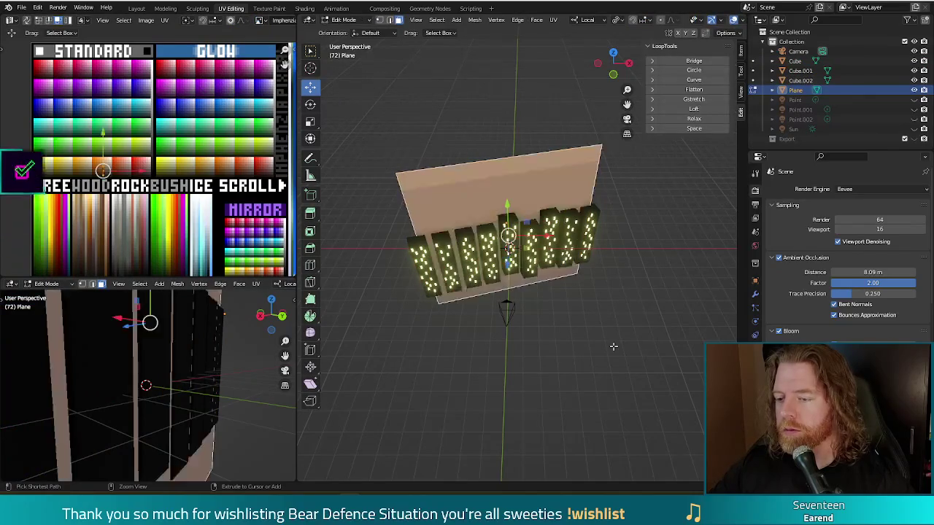
key(ctrl+z)
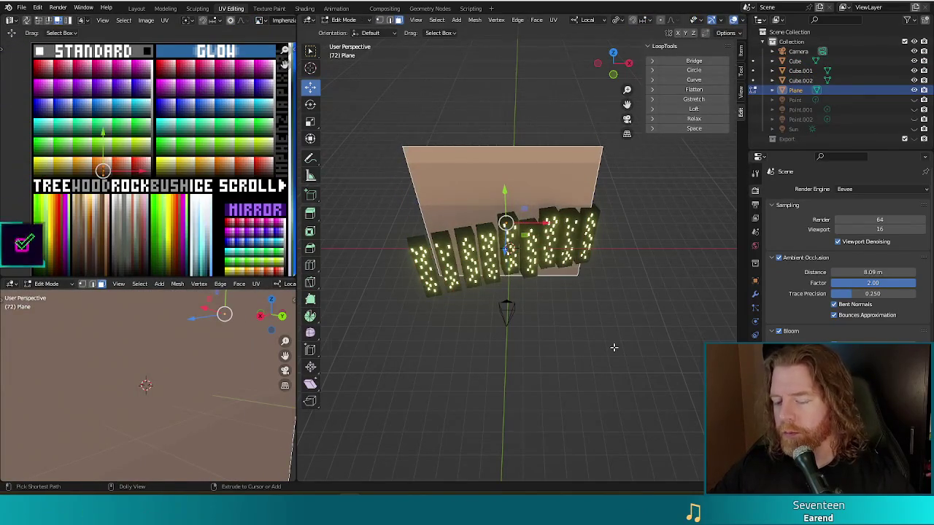
key(ctrl+shift+s)
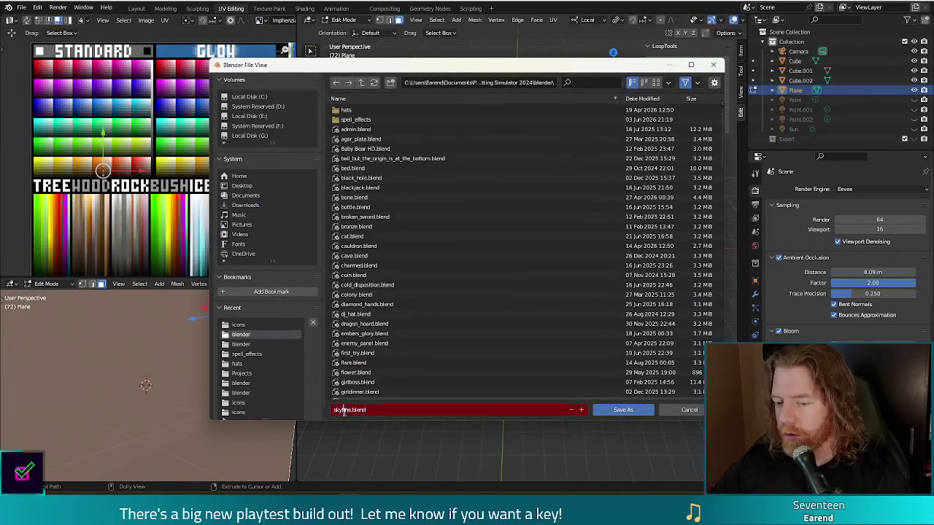
Replace the file name 'skyline' with gamblers_fallacy and save the scene as gamblers_fallacy.blend
double_click(350, 410)
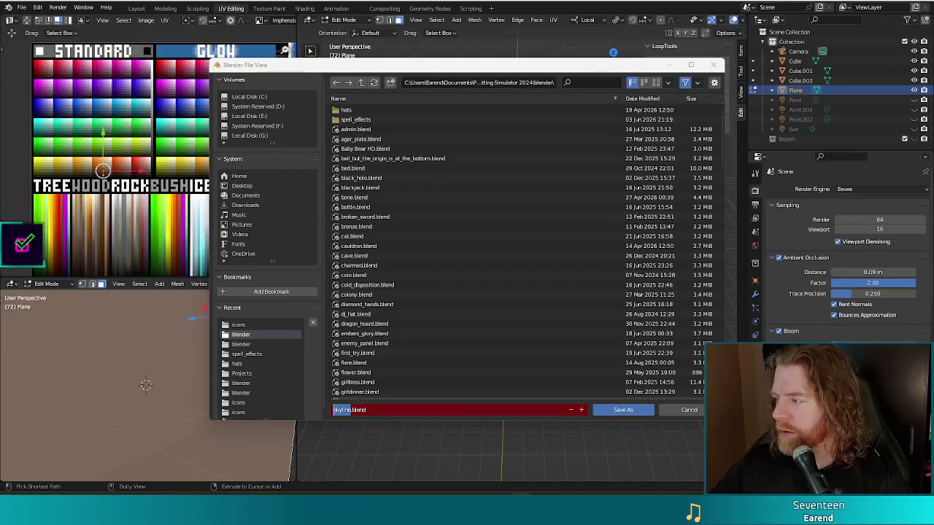
text(gamblers_)
text(falla)
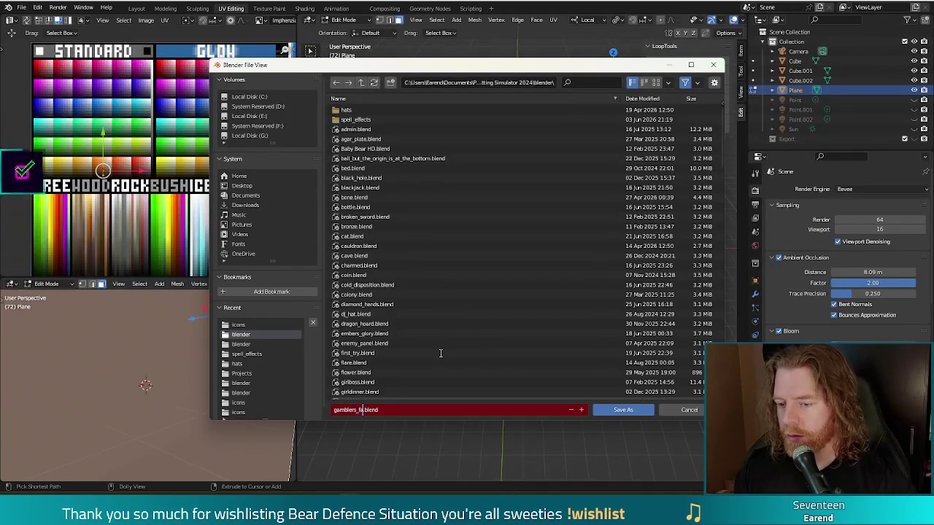
text(cy)
key(Return)
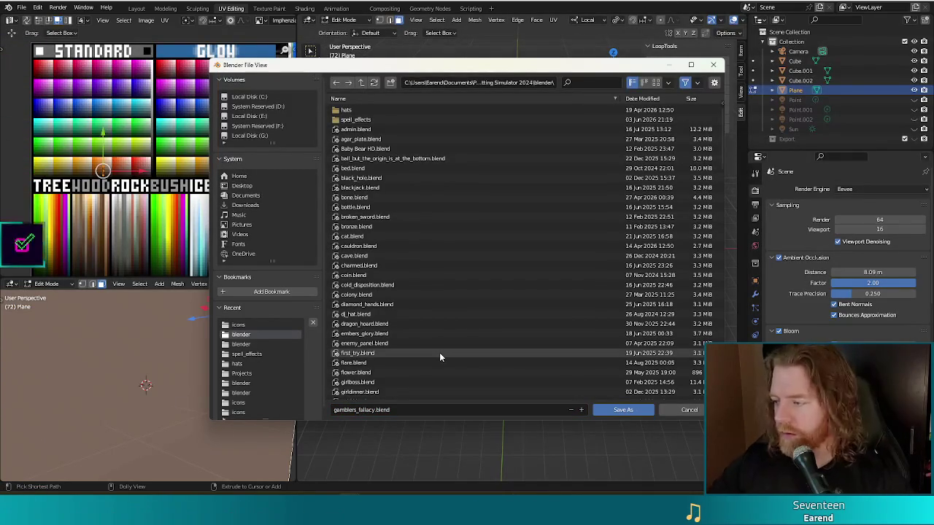
click(622, 410)
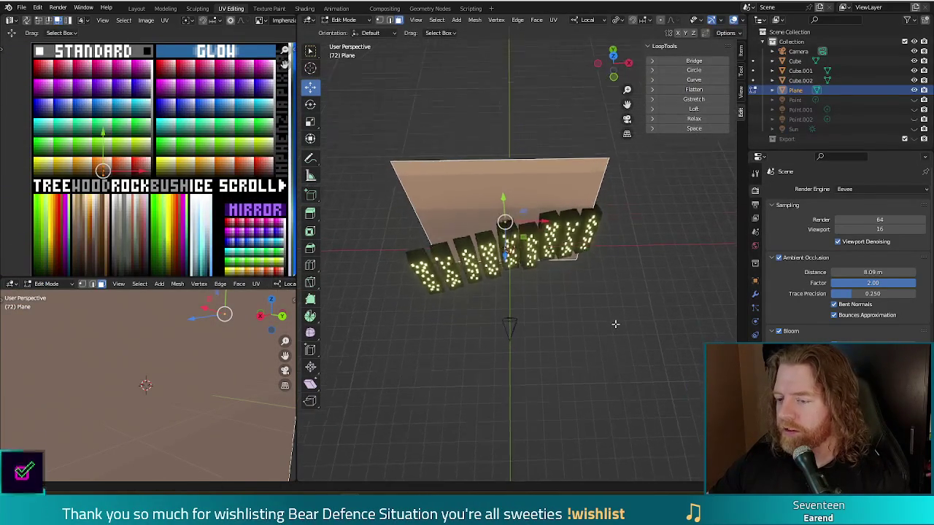
In Object Mode, delete the three glowing letter blocks Cube, Cube.001 and Cube.002
key(Tab)
click(461, 308)
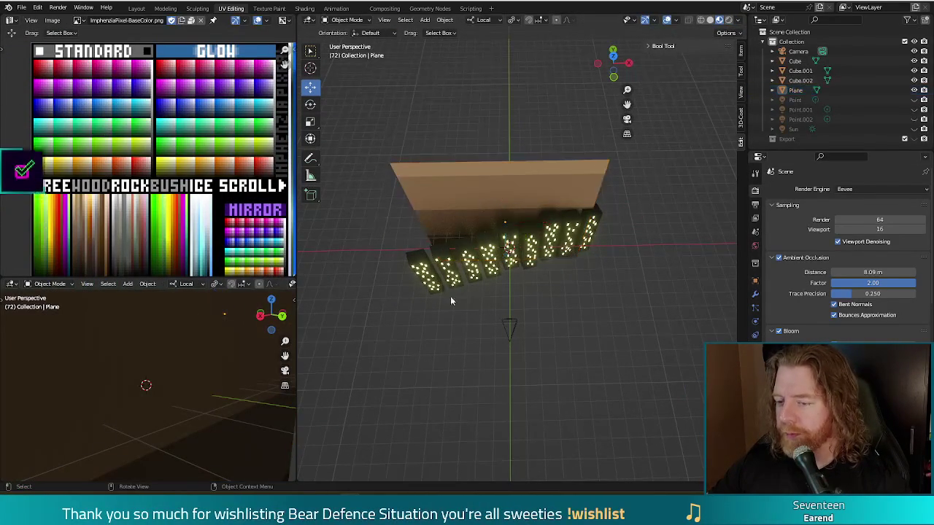
click(467, 285)
key(n)
key(Delete)
key(n)
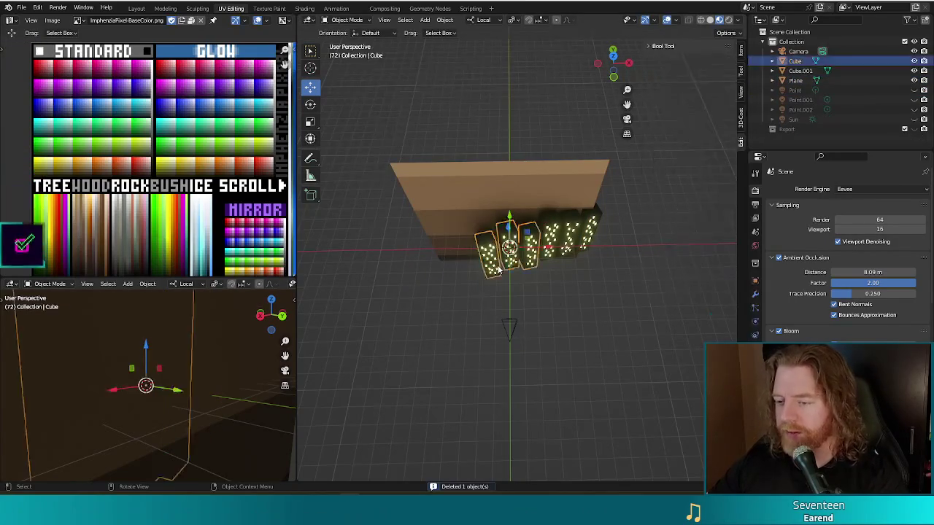
click(478, 278)
key(Delete)
key(n)
key(n)
click(547, 264)
key(Delete)
key(n)
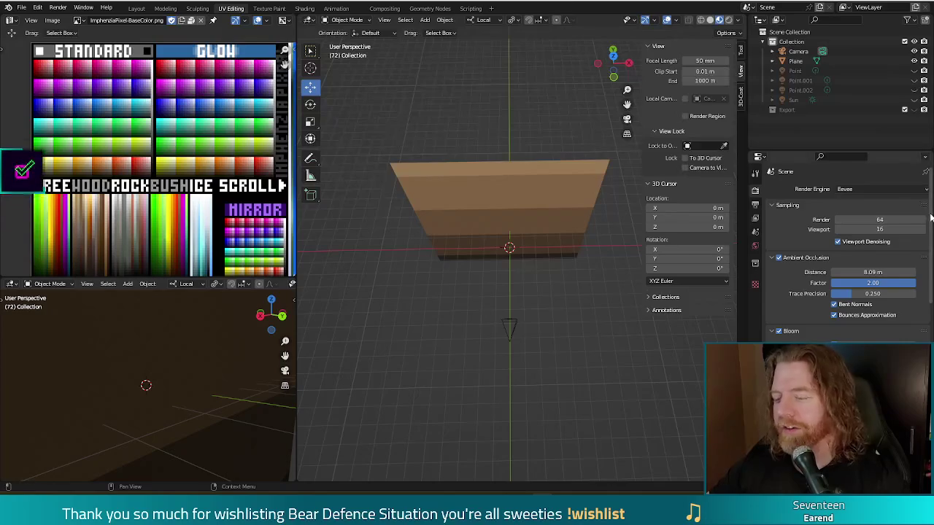
drag(556, 357, 543, 281)
middle_drag(543, 281, 511, 269)
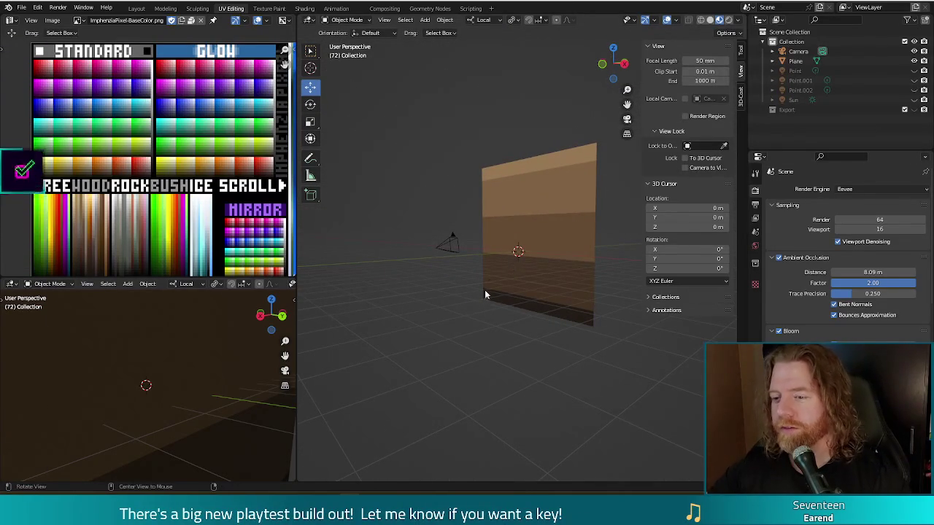
middle_drag(485, 289, 459, 300)
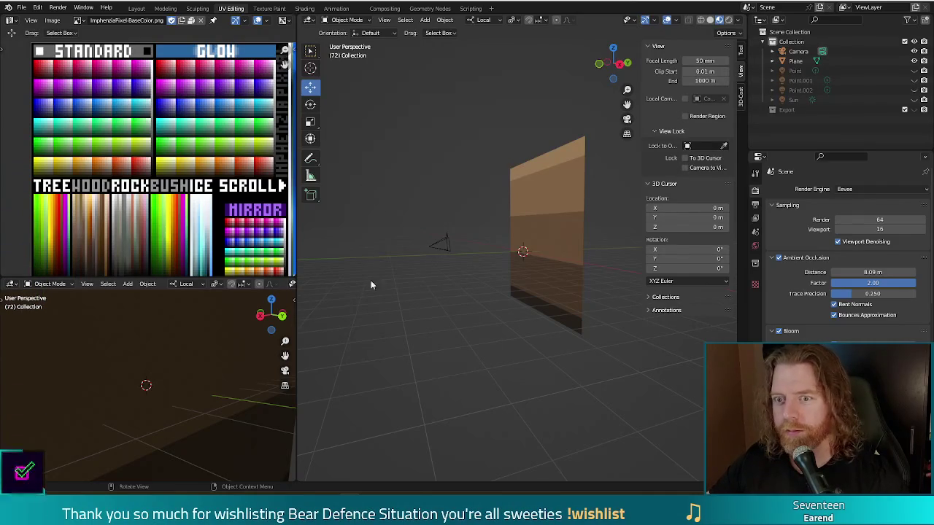
middle_drag(388, 189, 438, 201)
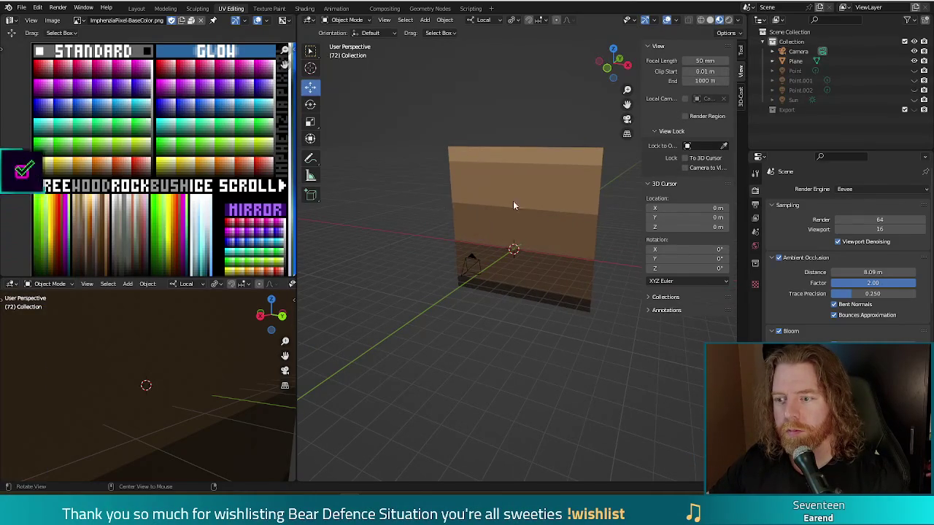
click(543, 248)
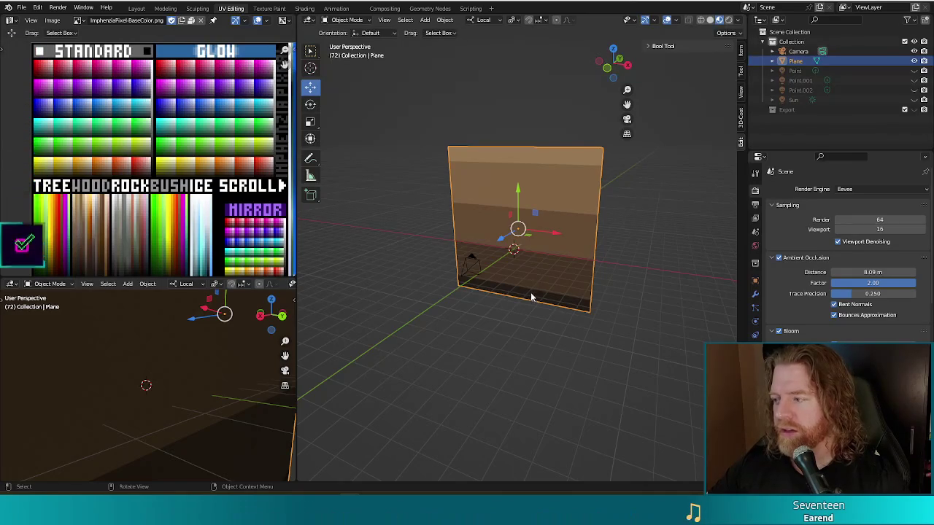
Add a new mesh cube at the scene origin
click(425, 20)
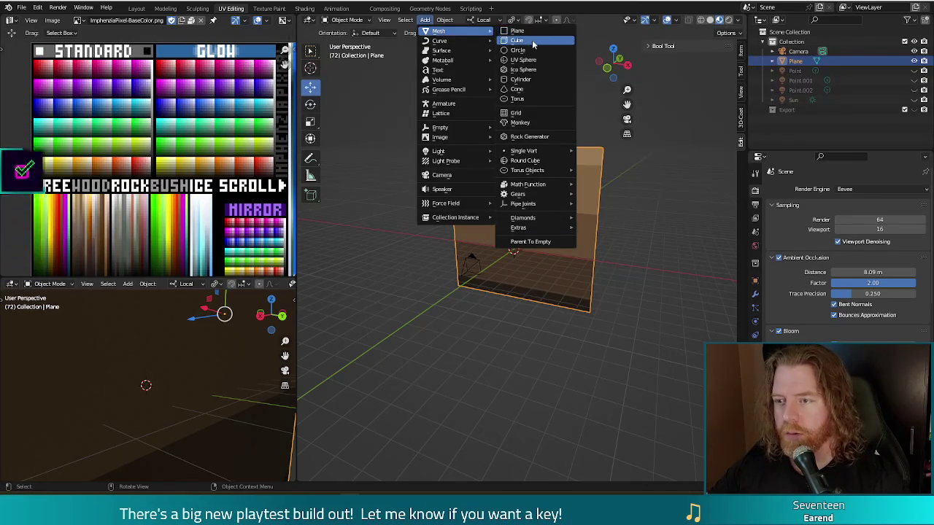
click(532, 39)
scroll(551, 310, up, 3)
scroll(558, 312, up, 3)
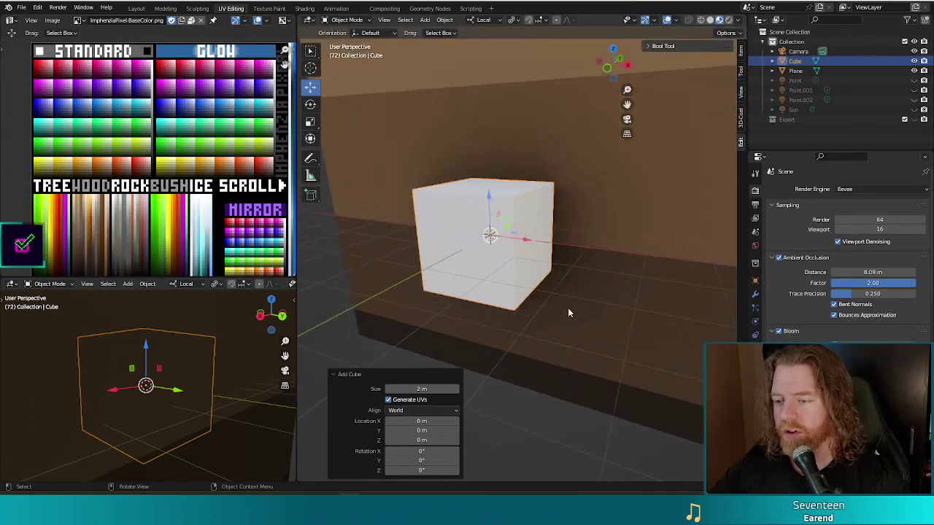
scroll(566, 310, down, 1)
middle_drag(567, 312, 589, 283)
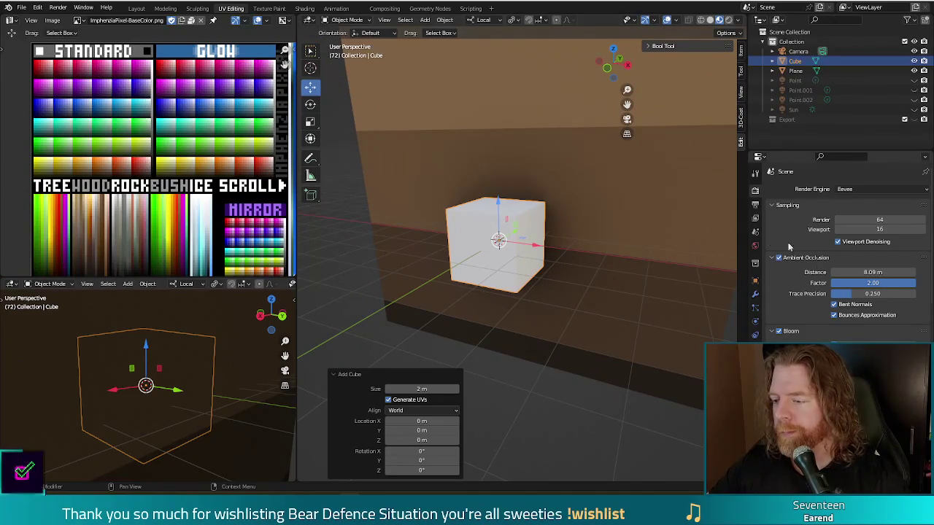
Give the cube a Bevel modifier with 0.28 m amount and 4 segments
click(756, 293)
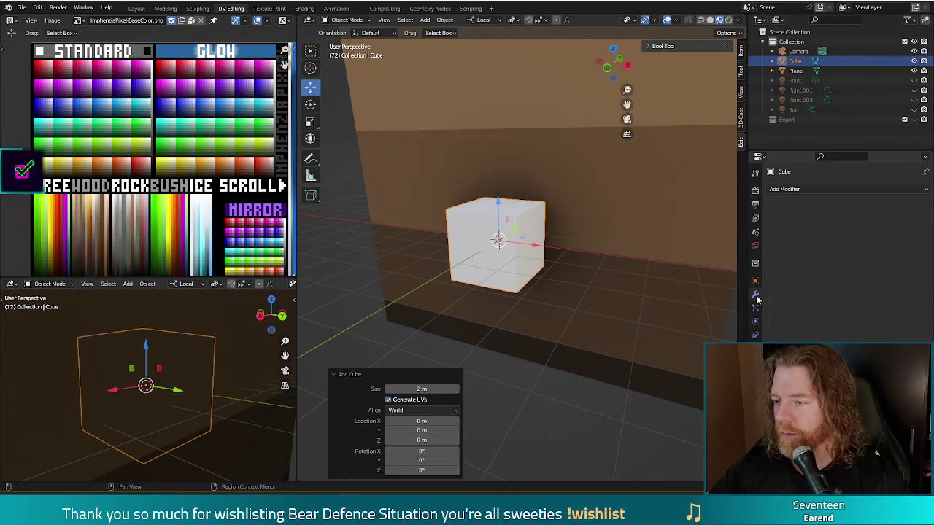
click(789, 190)
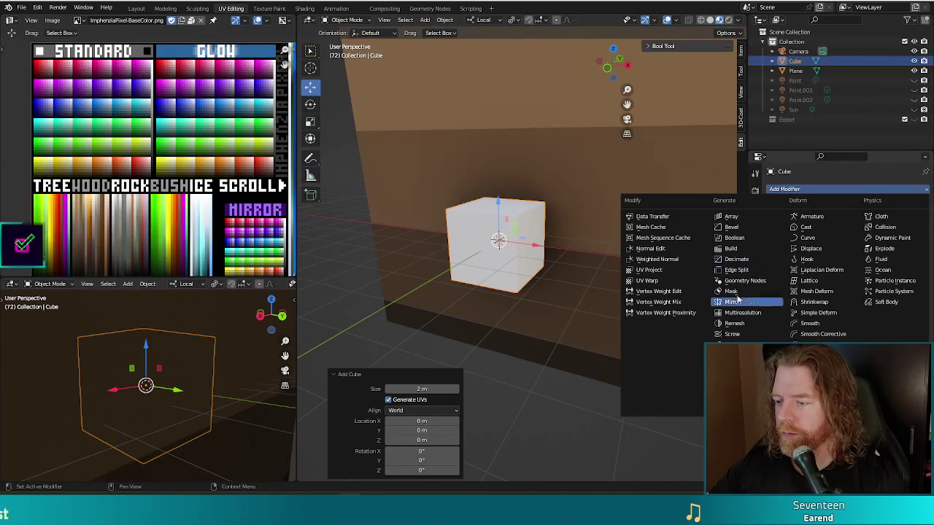
click(732, 227)
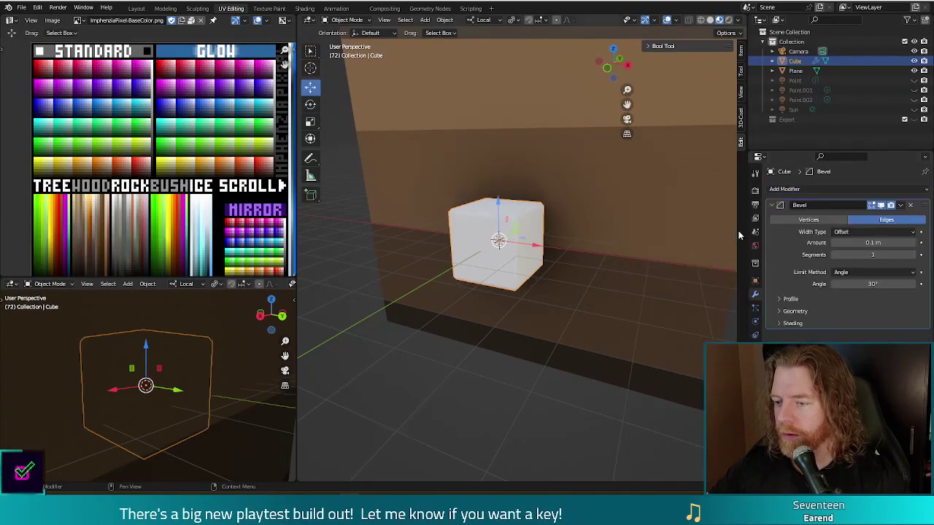
mouse_move(638, 288)
middle_down()
mouse_move(549, 332)
mouse_move(594, 274)
middle_up()
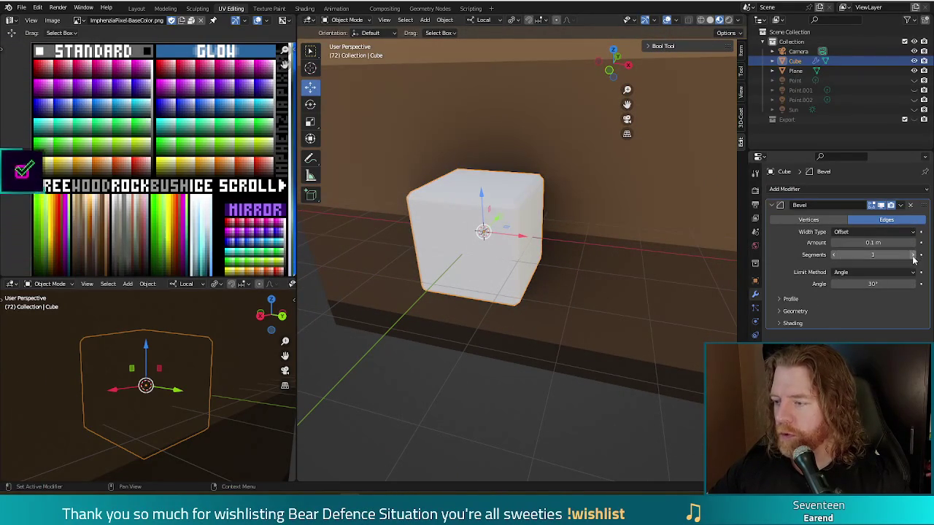
click(913, 254)
click(913, 254)
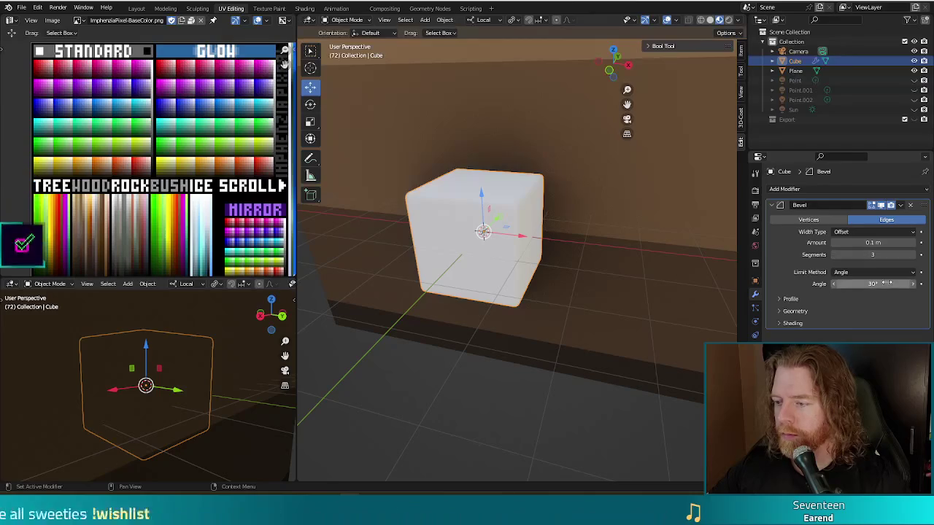
drag(873, 242, 911, 242)
middle_drag(602, 284, 604, 305)
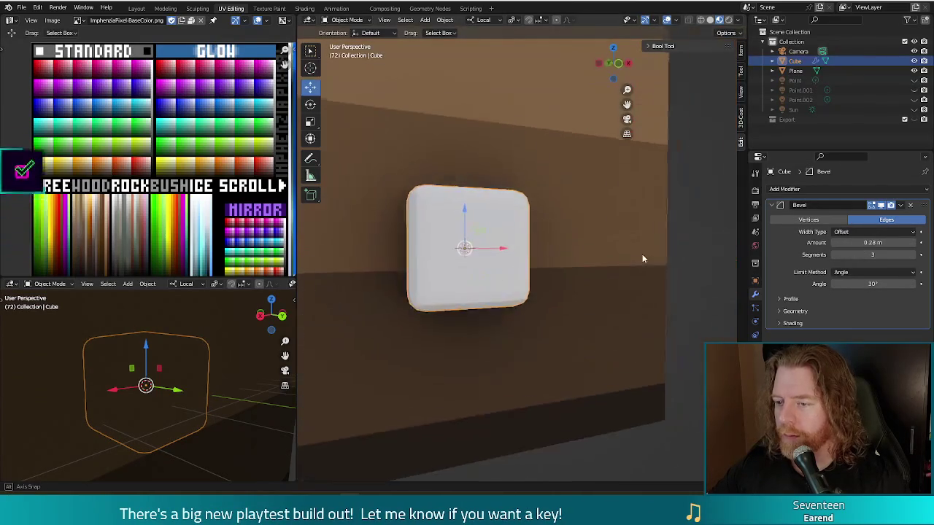
click(905, 255)
mouse_move(591, 267)
middle_down()
mouse_move(528, 239)
mouse_move(480, 266)
mouse_move(603, 303)
mouse_move(650, 257)
middle_up()
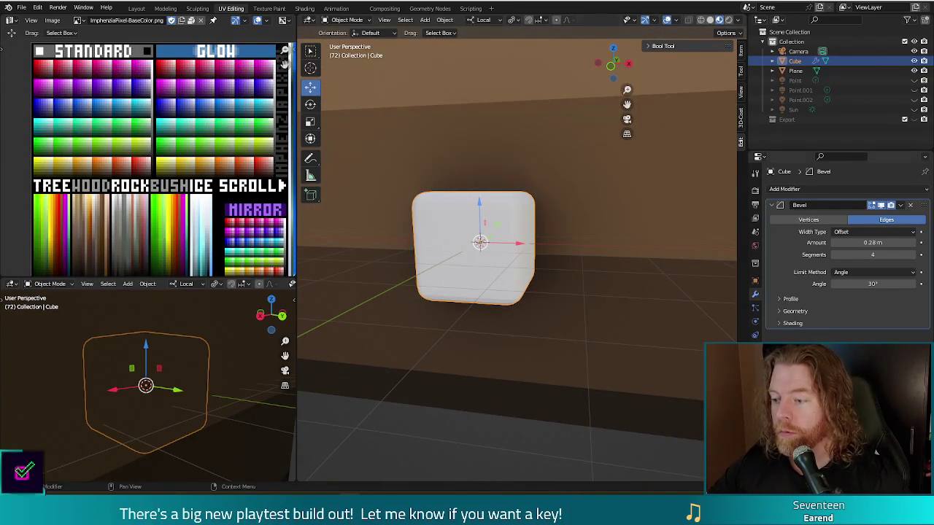
middle_drag(640, 296, 618, 303)
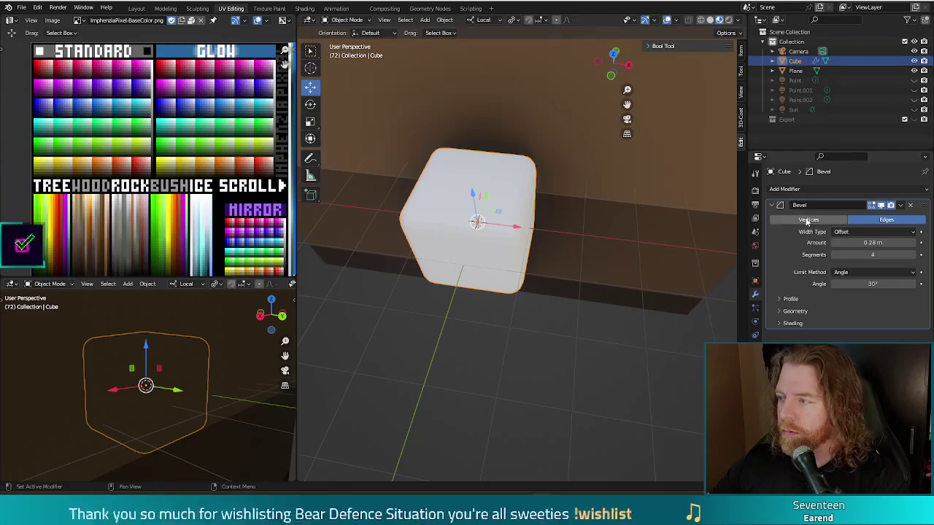
click(756, 246)
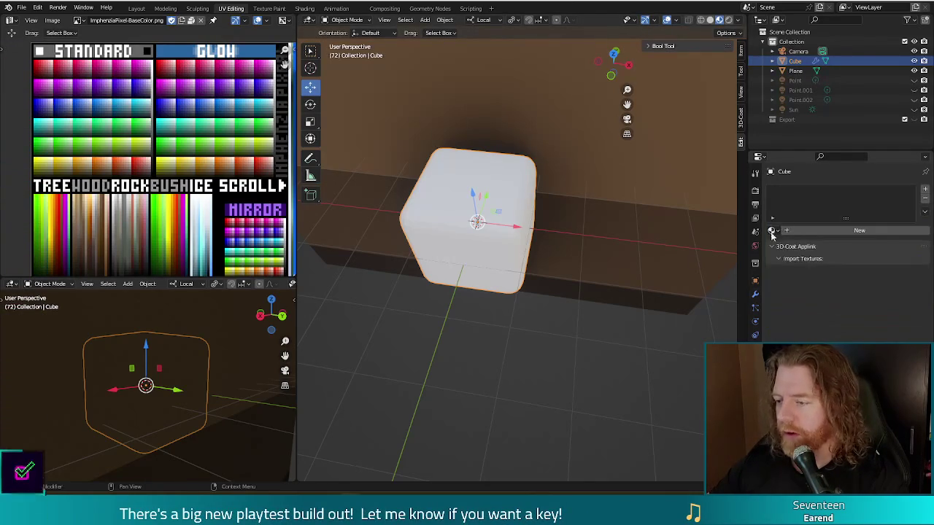
Assign the ImphenziaPixPal material to the cube
click(772, 231)
click(799, 245)
mouse_move(608, 349)
middle_down()
mouse_move(553, 278)
mouse_move(616, 308)
middle_up()
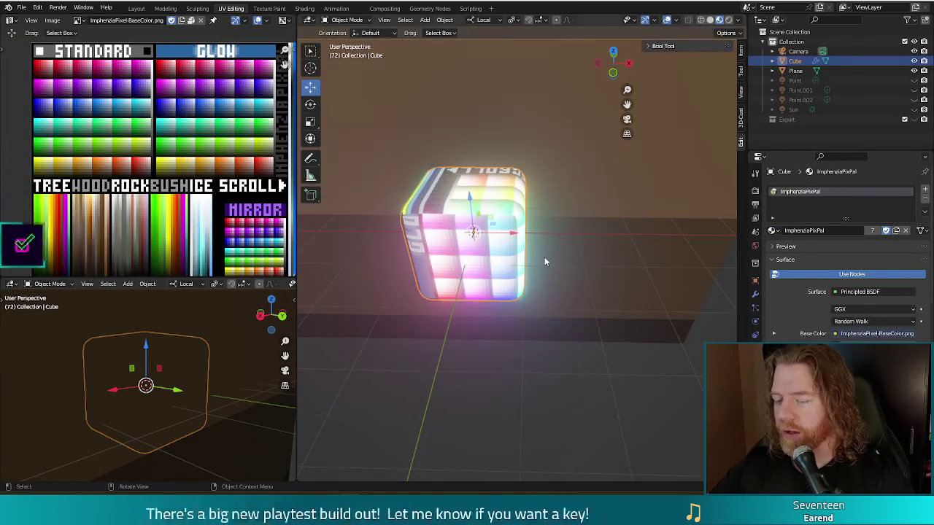
Move all the cube's UVs onto a pale pink palette swatch, then return to Object Mode
key(Tab)
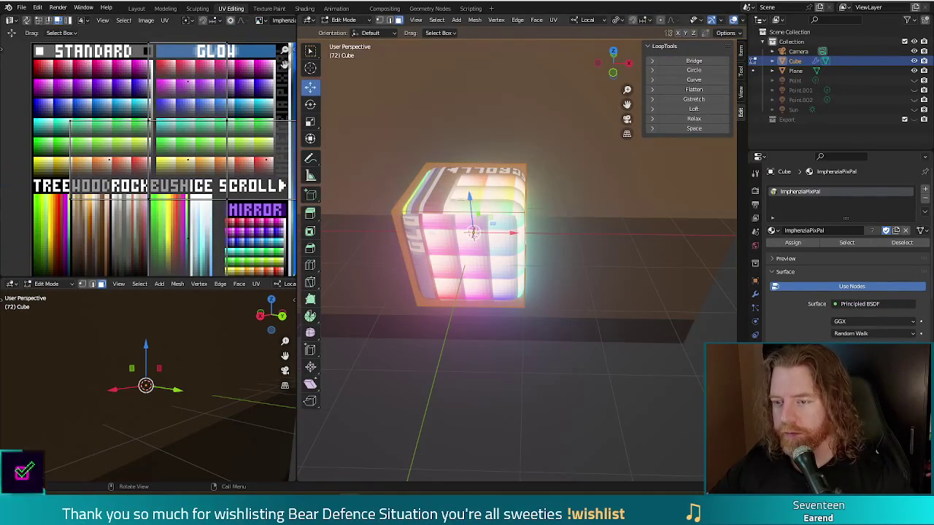
key(a)
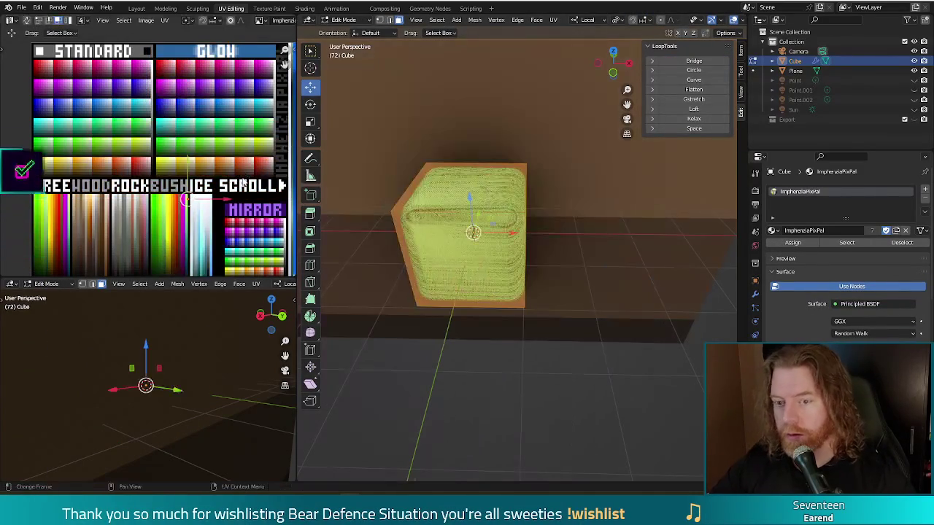
middle_drag(189, 201, 164, 76)
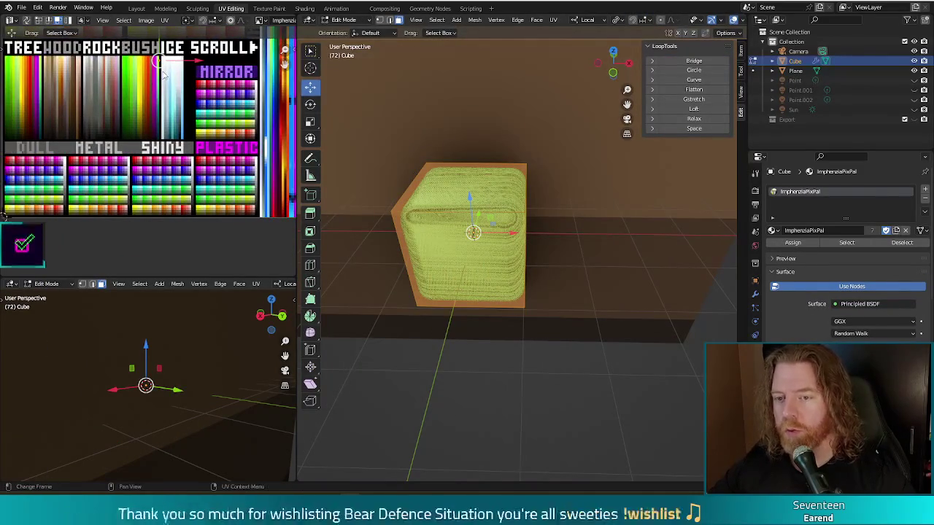
key(g)
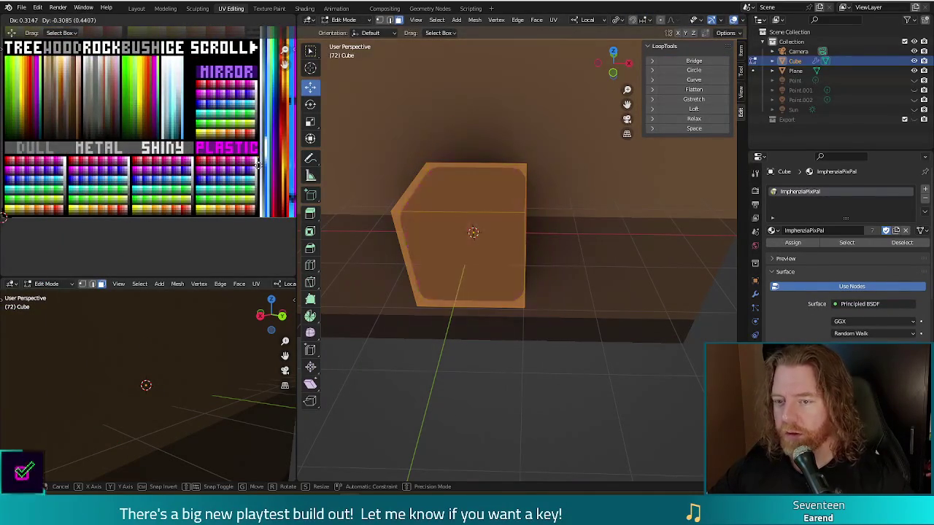
click(252, 161)
key(Tab)
right_click(511, 304)
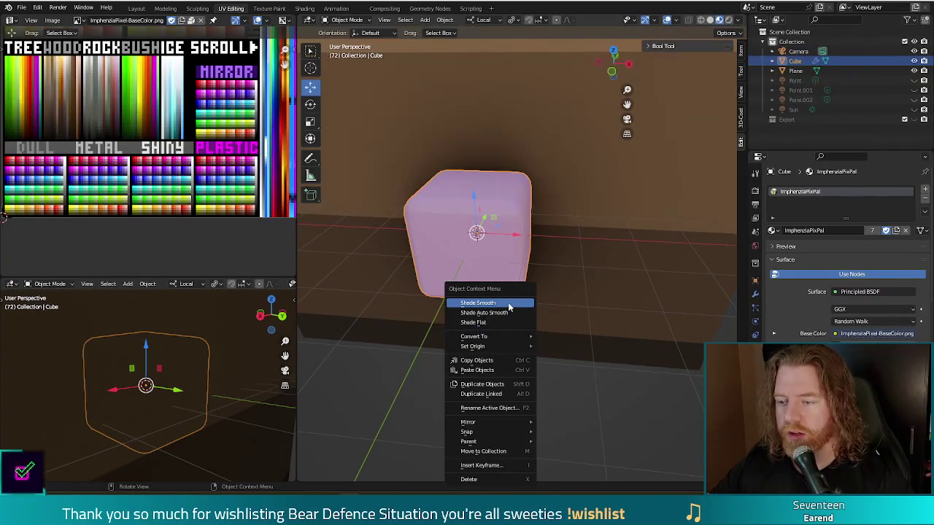
Shade the cube smooth and check the Point, Point.001 and Point.002 lights
click(509, 303)
mouse_move(561, 320)
middle_down()
mouse_move(511, 302)
mouse_move(579, 310)
middle_up()
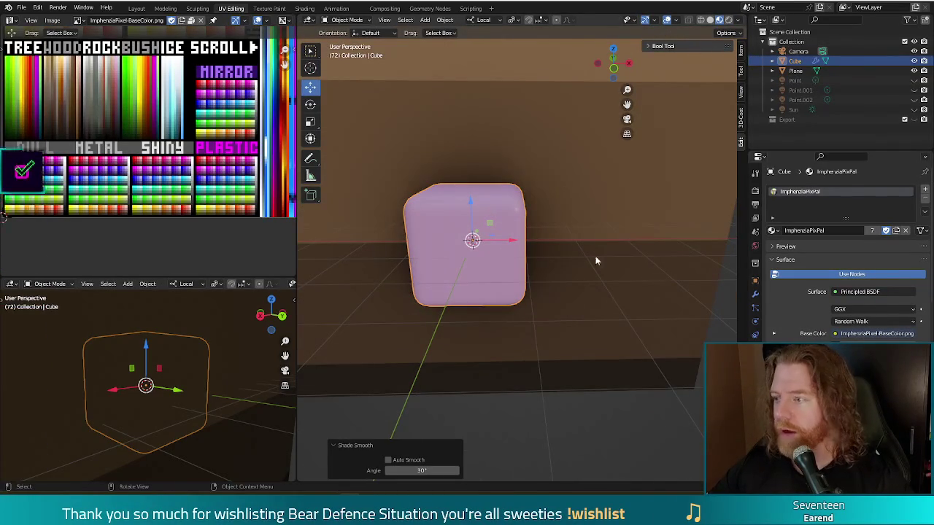
click(800, 90)
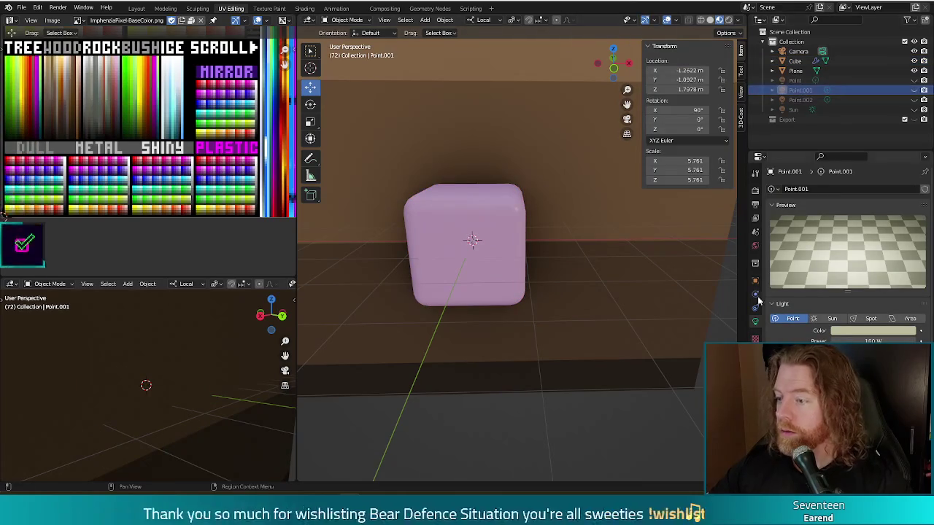
click(797, 81)
click(801, 90)
click(800, 100)
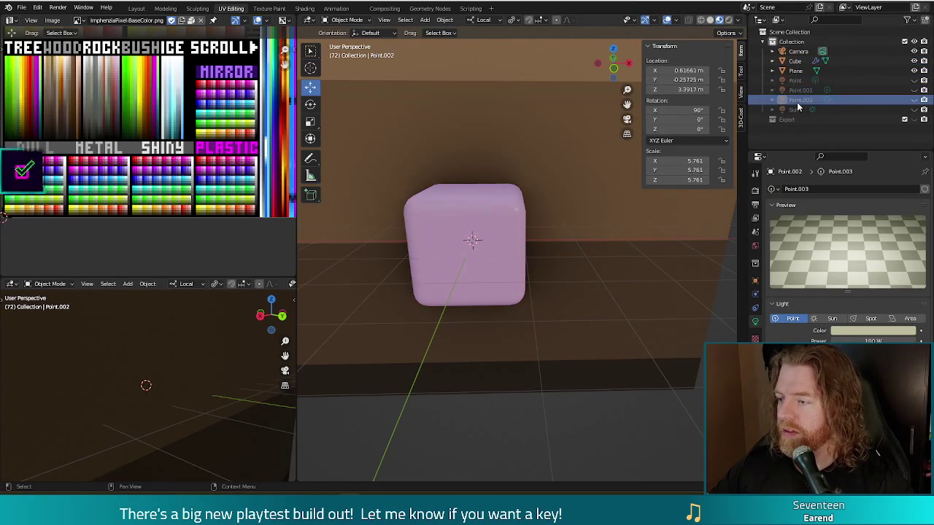
mouse_move(716, 211)
middle_down()
mouse_move(567, 249)
mouse_move(546, 312)
middle_up()
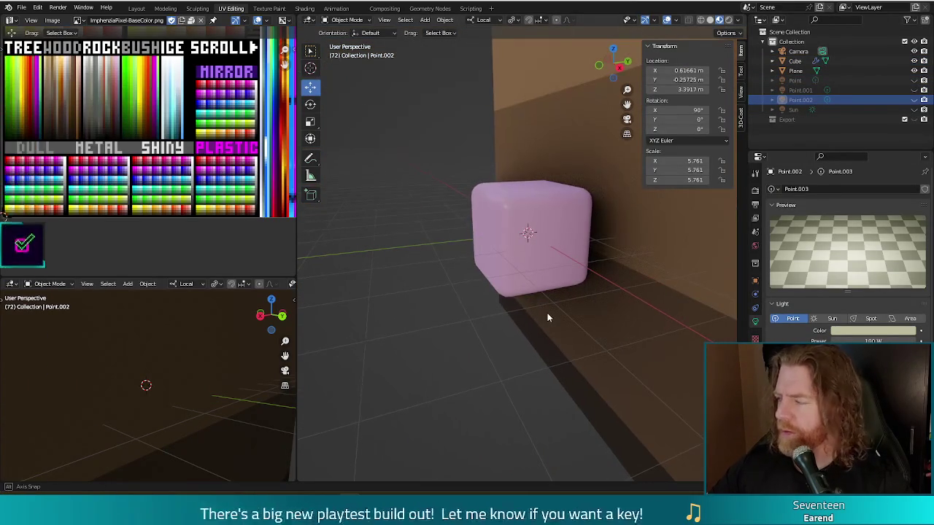
mouse_move(460, 261)
middle_down()
mouse_move(542, 260)
mouse_move(517, 264)
middle_up()
Move all the cube's UVs onto the white palette area, then return to Object Mode
click(520, 255)
key(Tab)
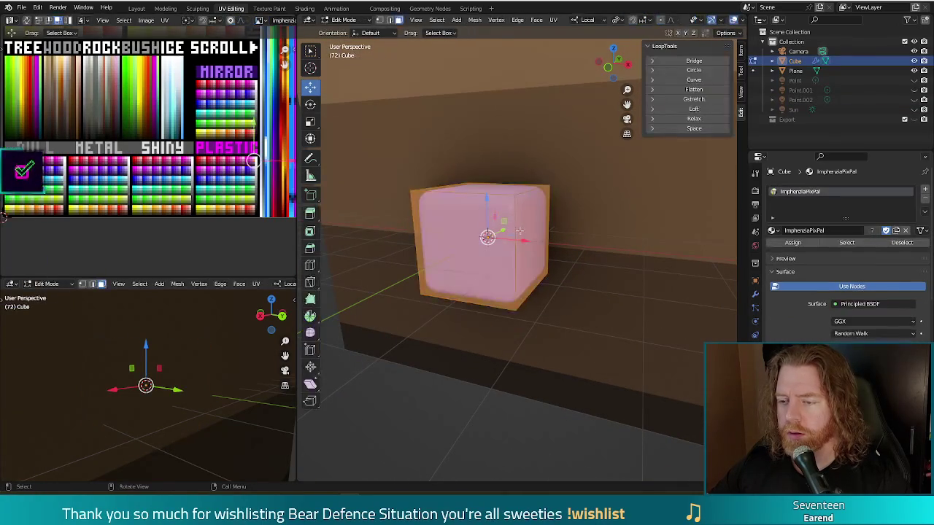
key(a)
key(alt+a)
key(Tab)
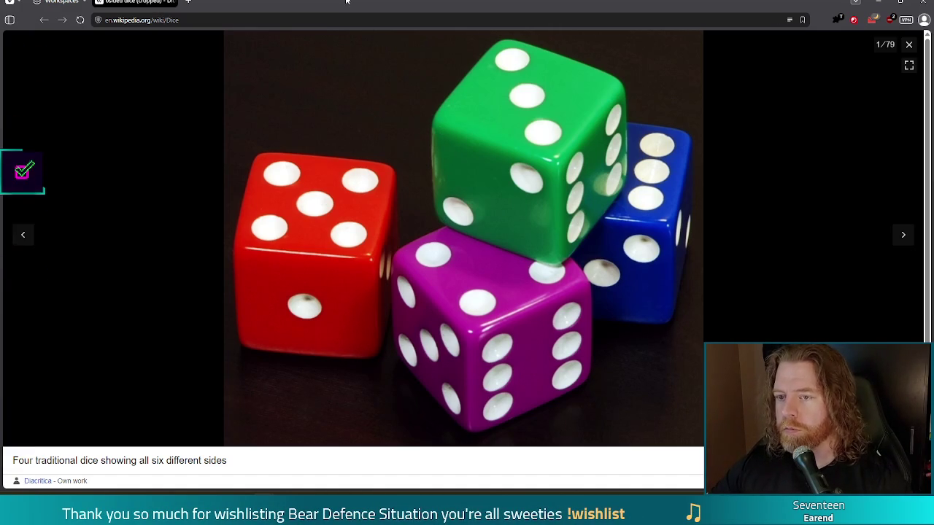
key(alt+Tab)
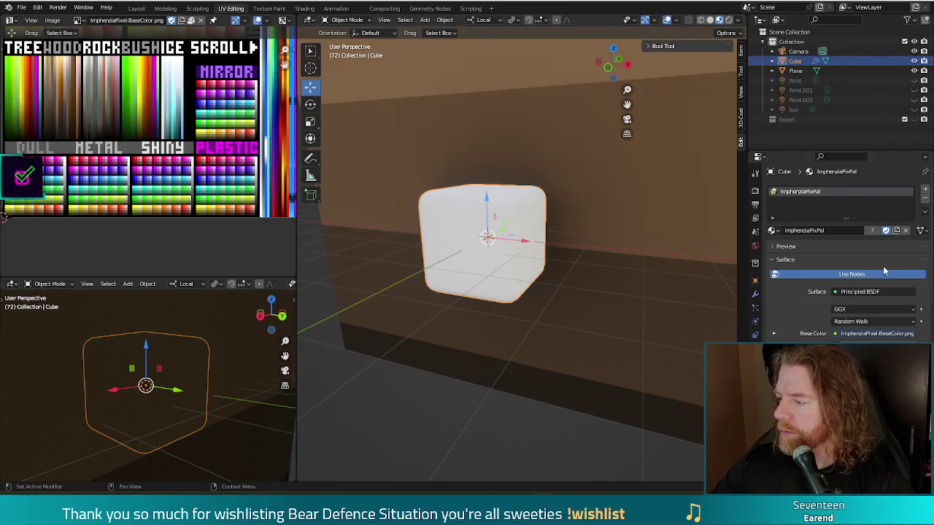
Move the white cube 2.233 m along negative Y, in front of the tan backdrop plane
mouse_move(574, 363)
middle_down()
mouse_move(508, 363)
mouse_move(500, 324)
middle_up()
scroll(531, 369, down, 2)
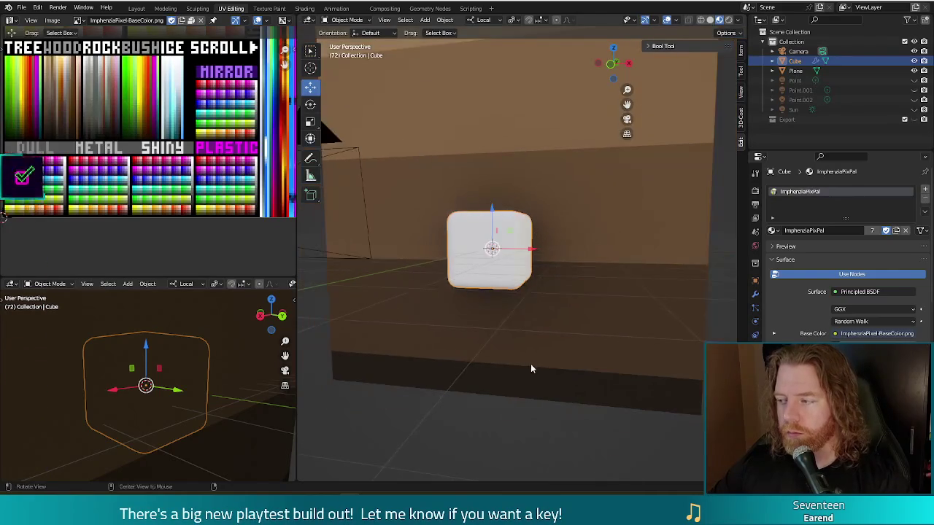
middle_drag(532, 370, 578, 213)
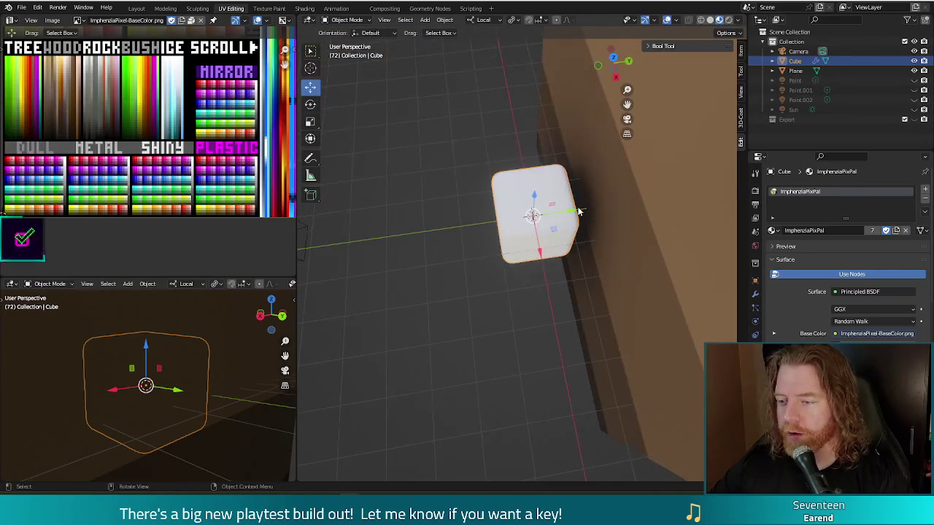
drag(578, 212, 512, 216)
mouse_move(513, 216)
middle_down()
mouse_move(489, 274)
mouse_move(518, 274)
middle_up()
scroll(510, 314, down, 3)
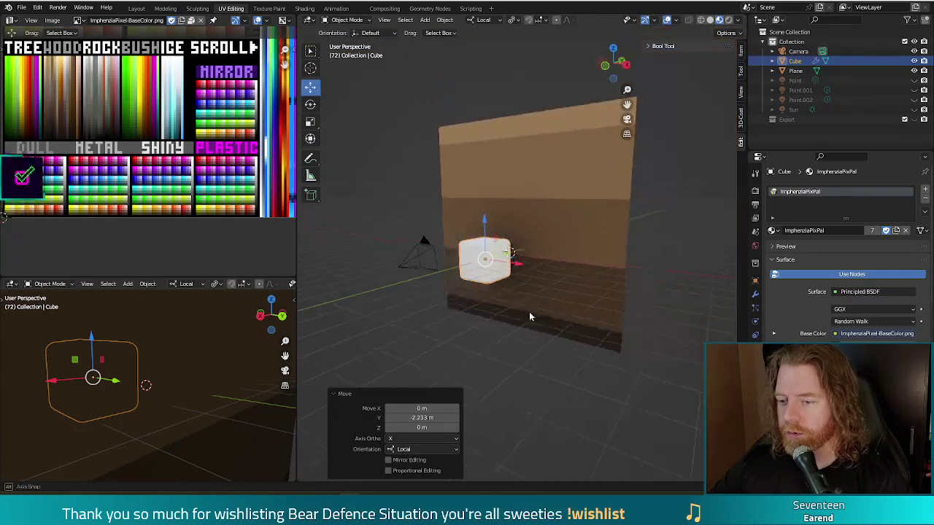
key(Tab)
scroll(522, 317, up, 2)
scroll(526, 315, up, 2)
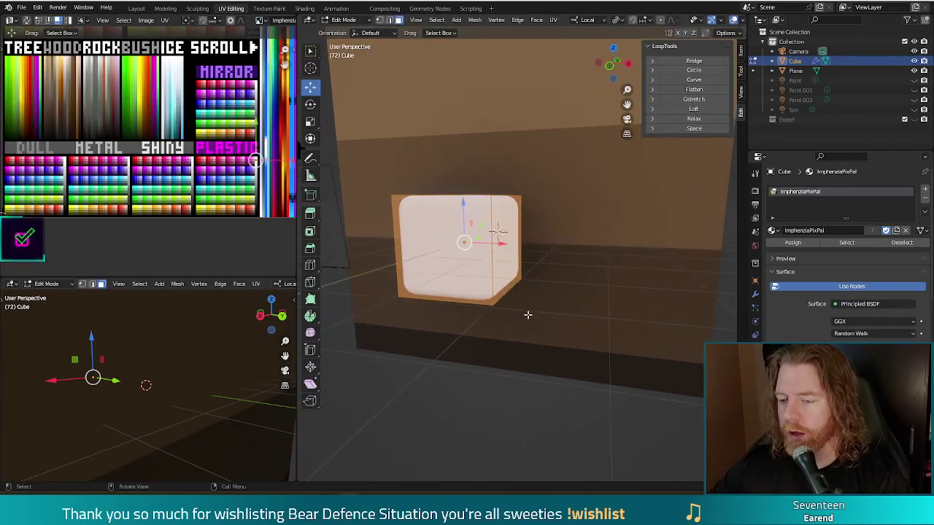
key(Tab)
mouse_move(537, 307)
middle_down()
mouse_move(563, 287)
mouse_move(555, 285)
middle_up()
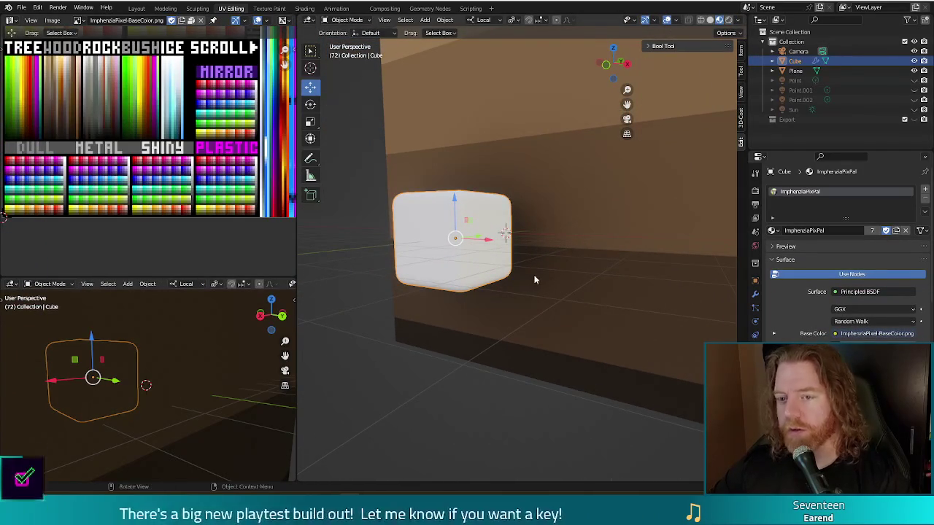
click(425, 20)
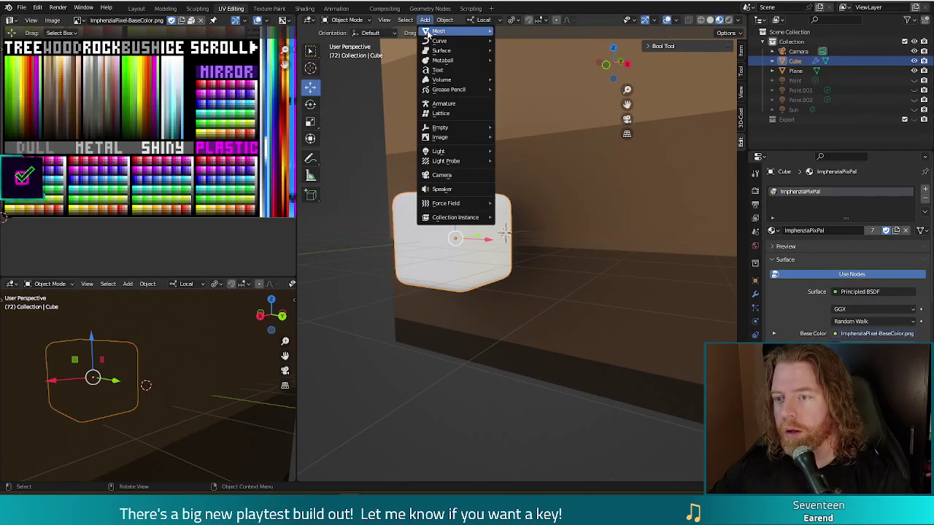
mouse_move(439, 31)
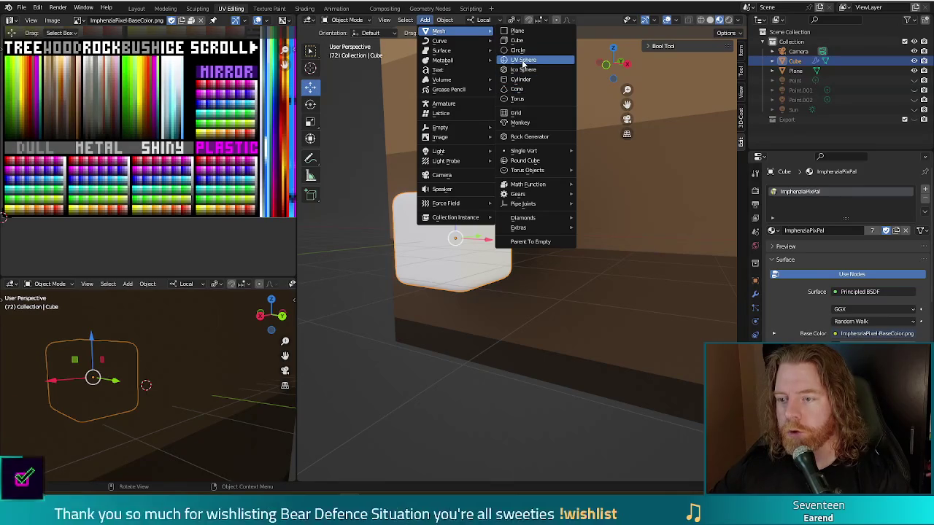
Add a smooth-shaded UV sphere scaled to 0.243 and move it along Y against the cube's side
click(523, 62)
middle_drag(579, 267, 538, 273)
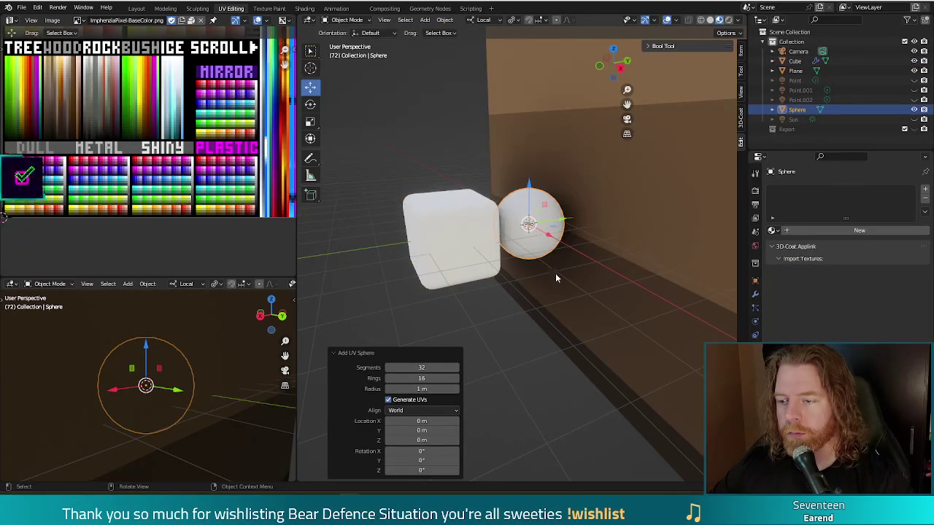
right_click(512, 297)
click(499, 306)
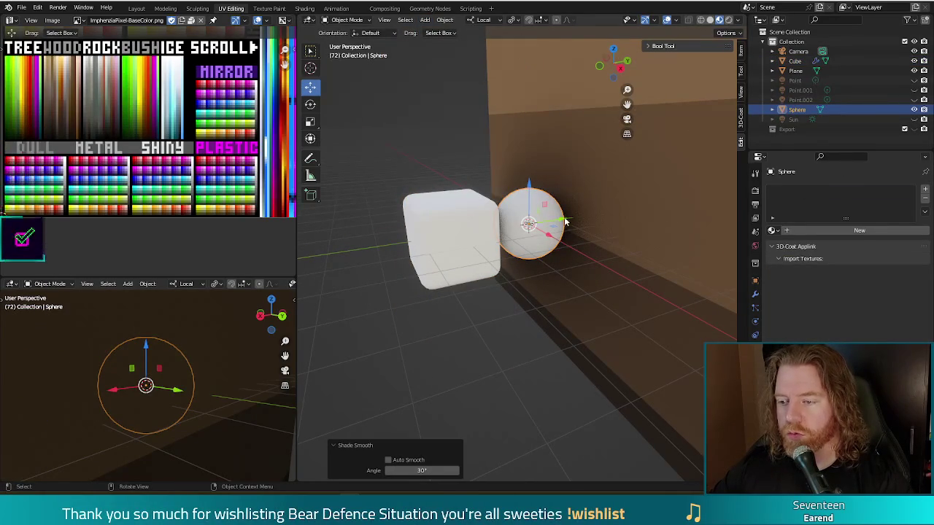
key(s)
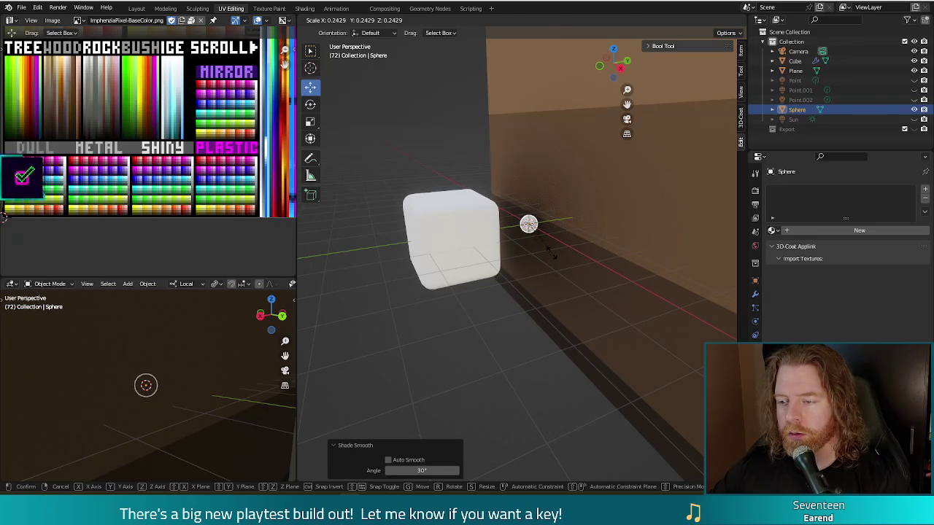
click(552, 251)
key(g)
key(y)
key(y)
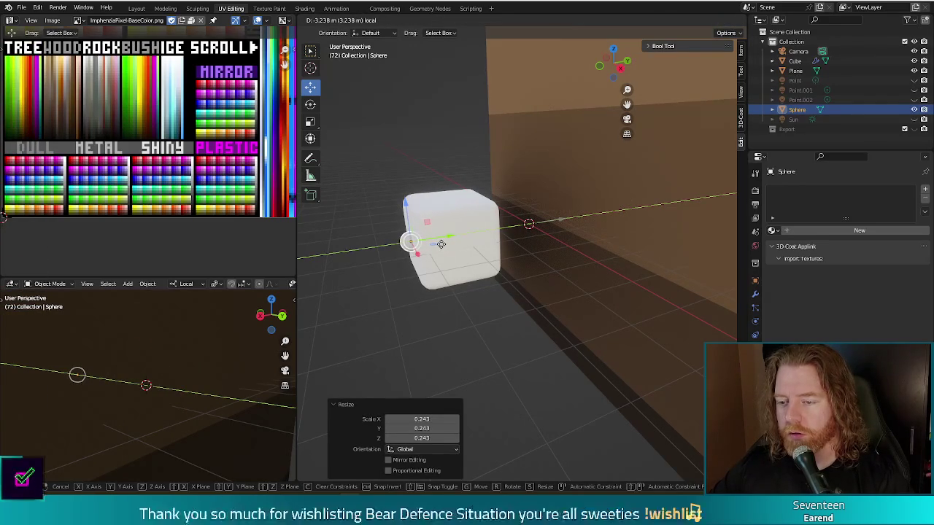
click(442, 245)
Give the sphere the ImphenziaPixPal material and shrink and move its UVs onto a palette colour
click(773, 231)
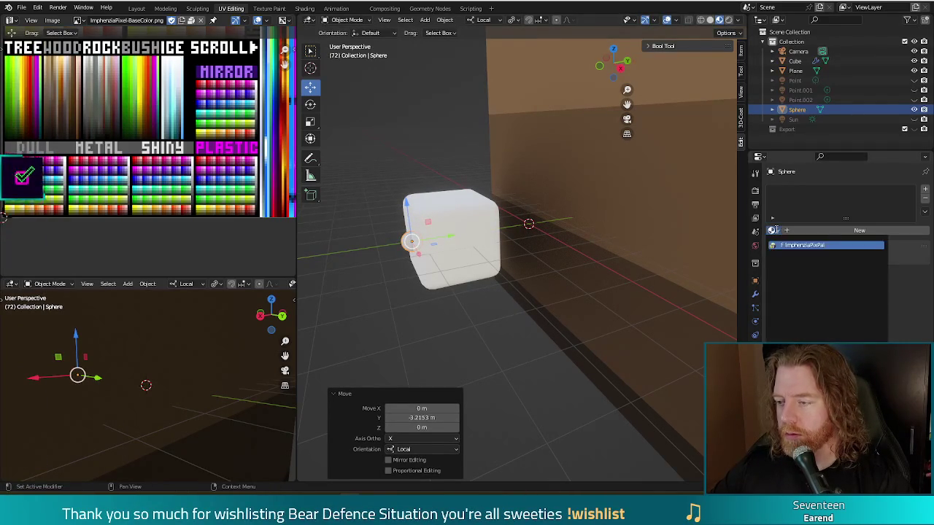
click(788, 246)
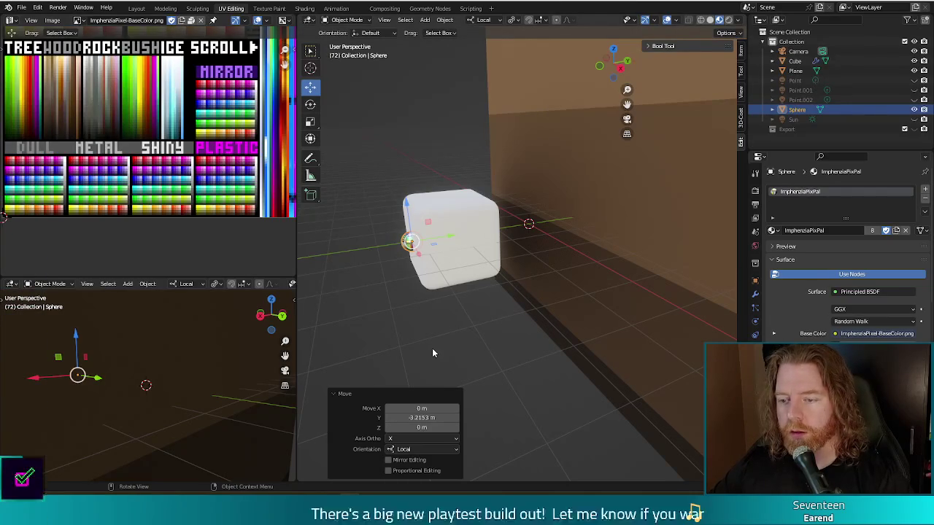
key(Tab)
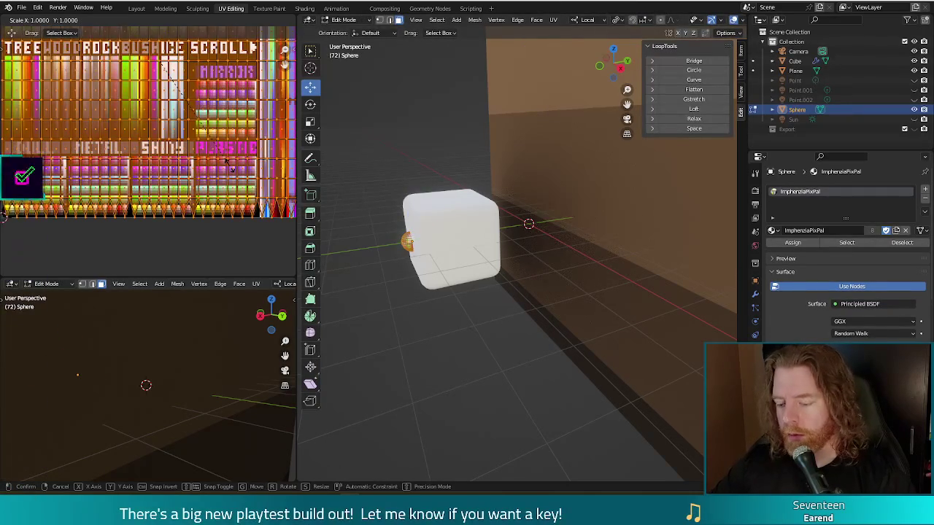
click(164, 71)
key(g)
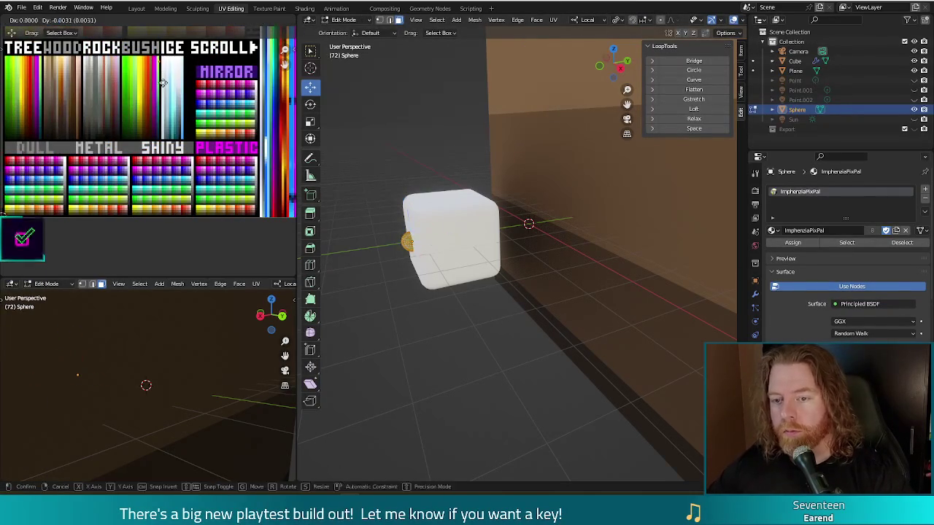
click(259, 221)
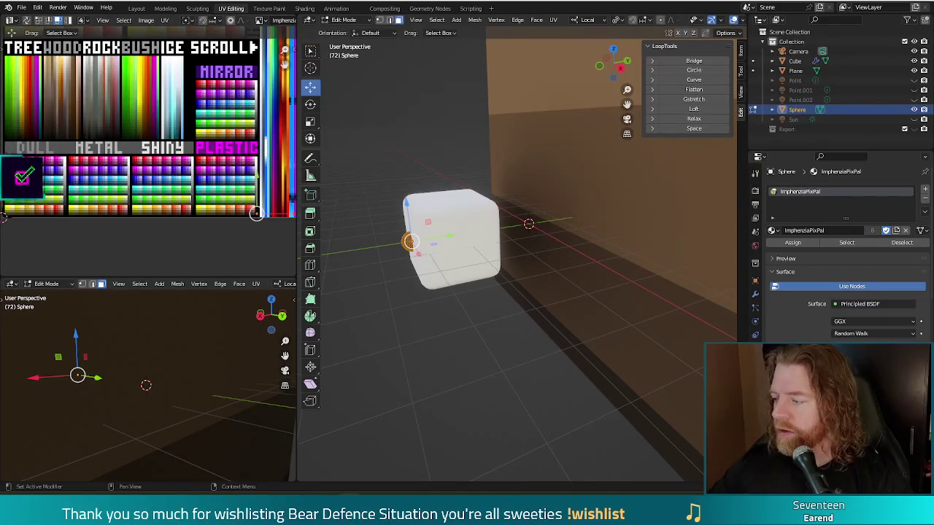
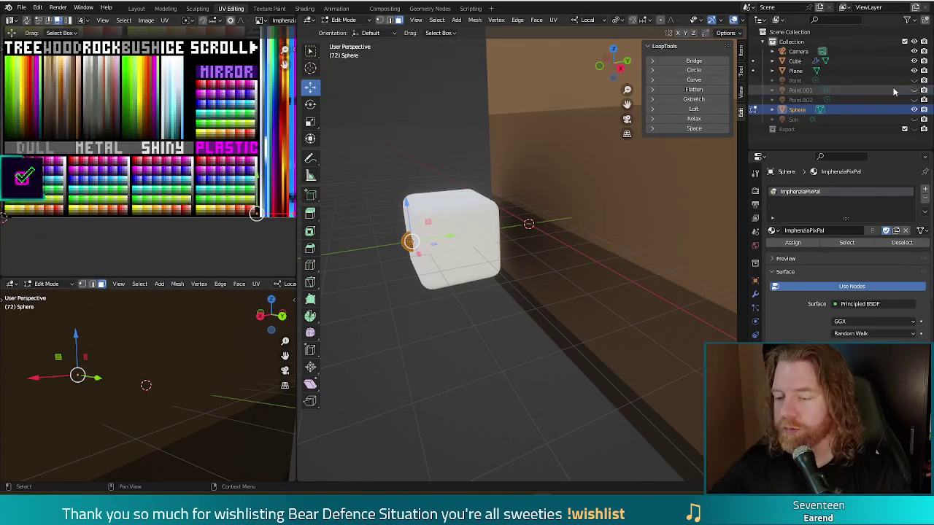
Orbit around the die to locate the black pip sphere on its front face
drag(458, 346, 537, 322)
middle_drag(536, 321, 464, 301)
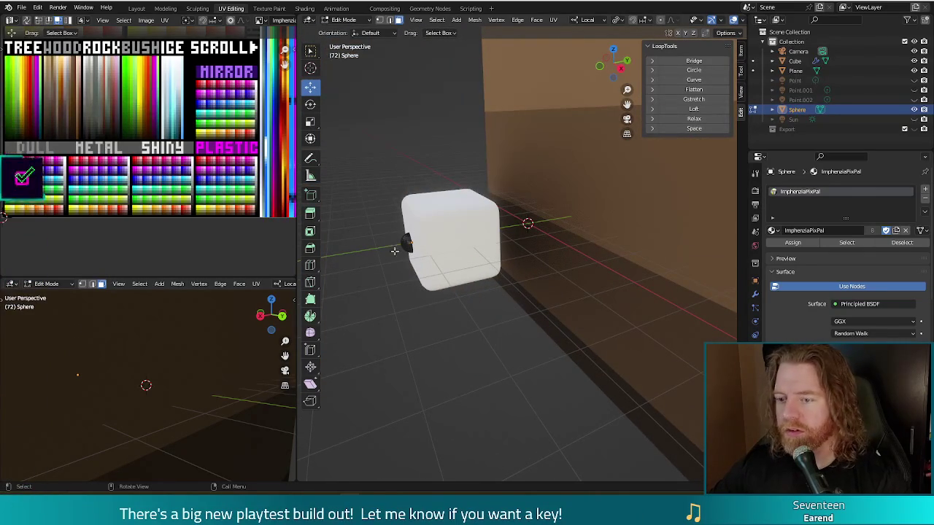
key(l)
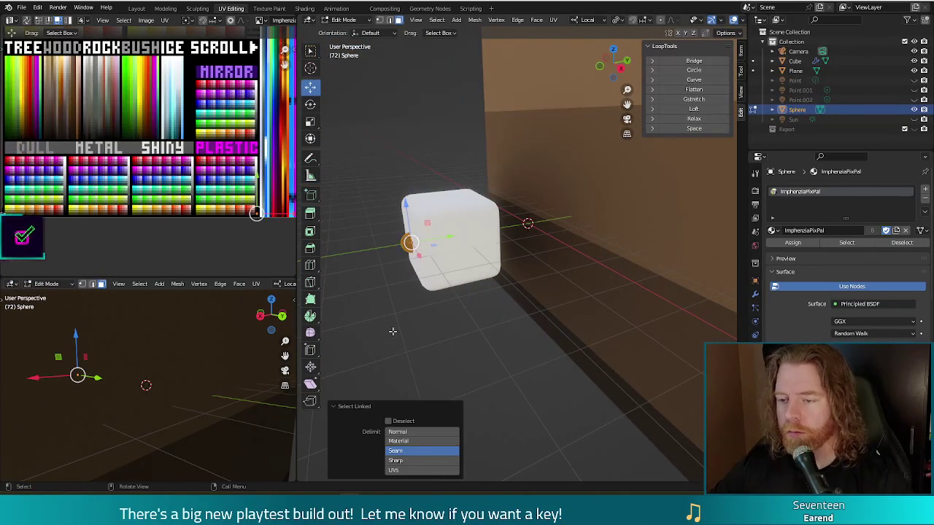
middle_drag(392, 331, 498, 235)
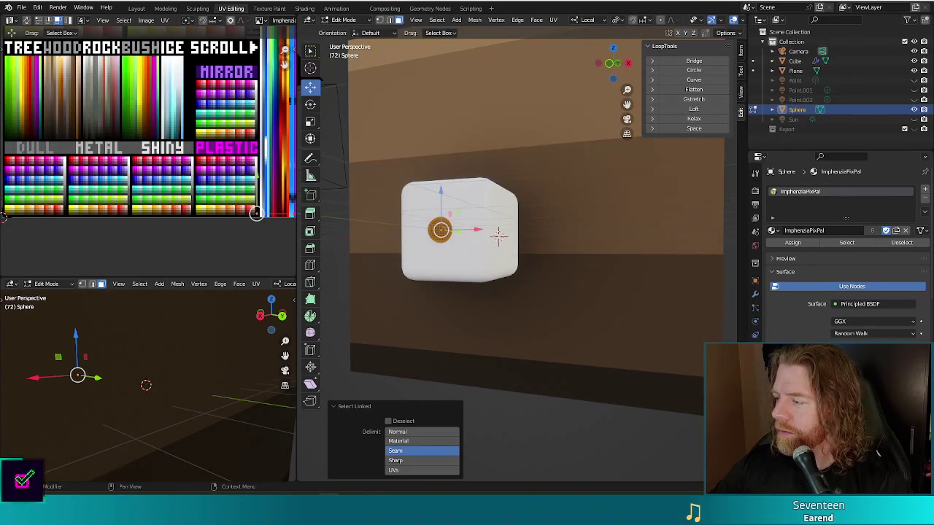
click(592, 304)
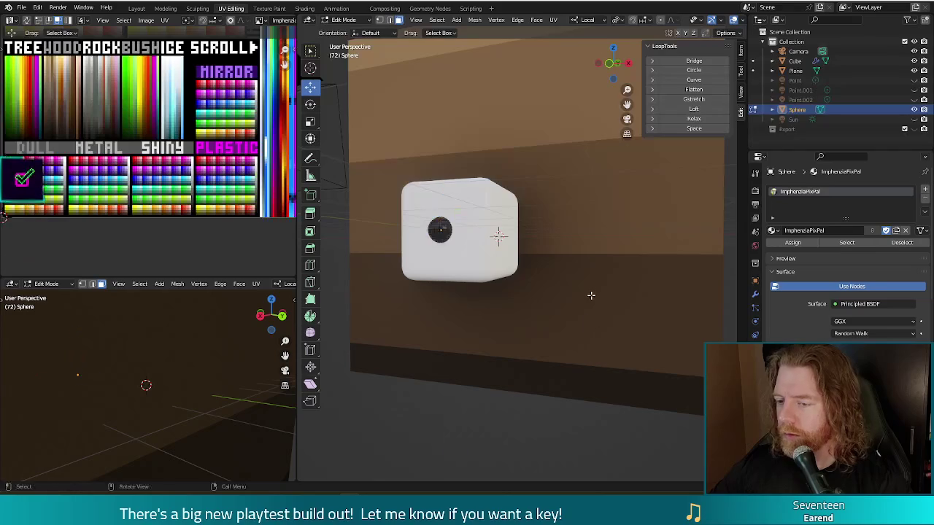
middle_drag(592, 304, 444, 217)
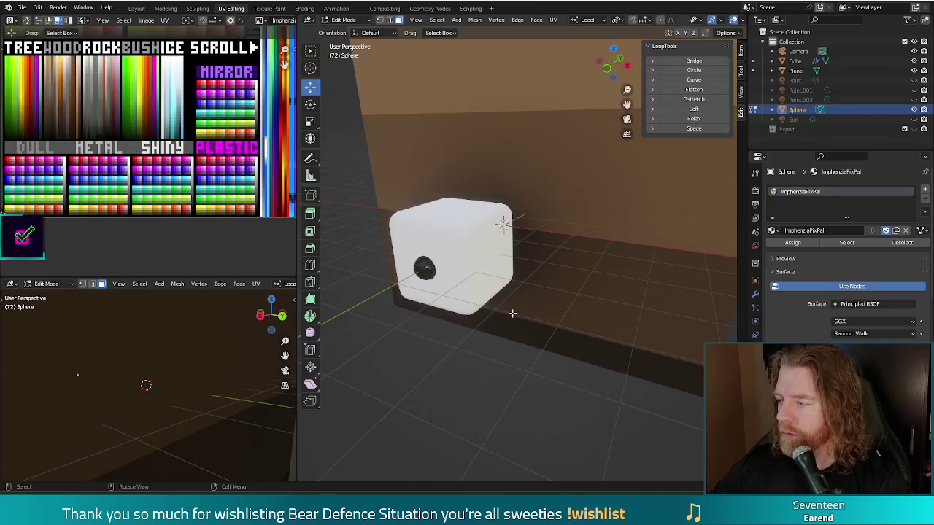
middle_drag(467, 240, 396, 231)
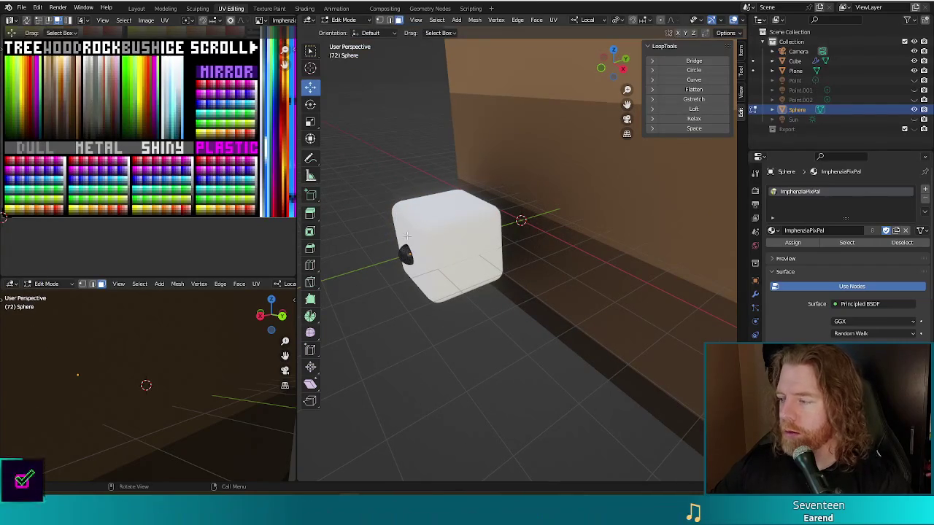
mouse_move(536, 242)
middle_down()
mouse_move(473, 249)
mouse_move(457, 274)
mouse_move(561, 363)
mouse_move(629, 348)
middle_up()
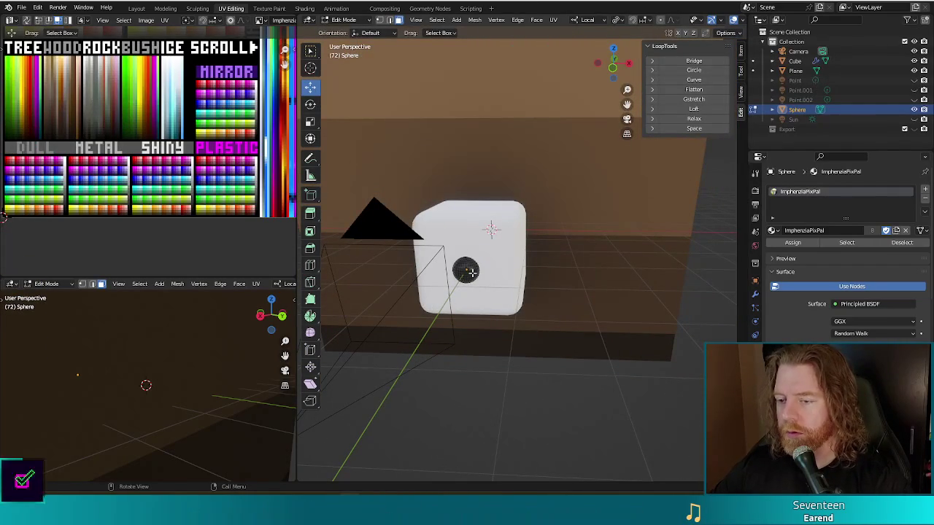
Select the black pip sphere in Front view and duplicate it in place
key(l)
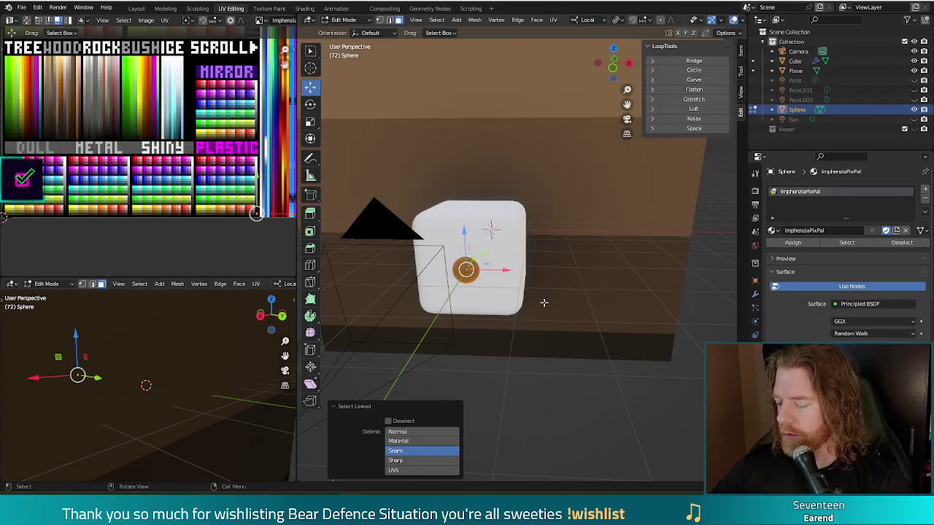
key(KP_1)
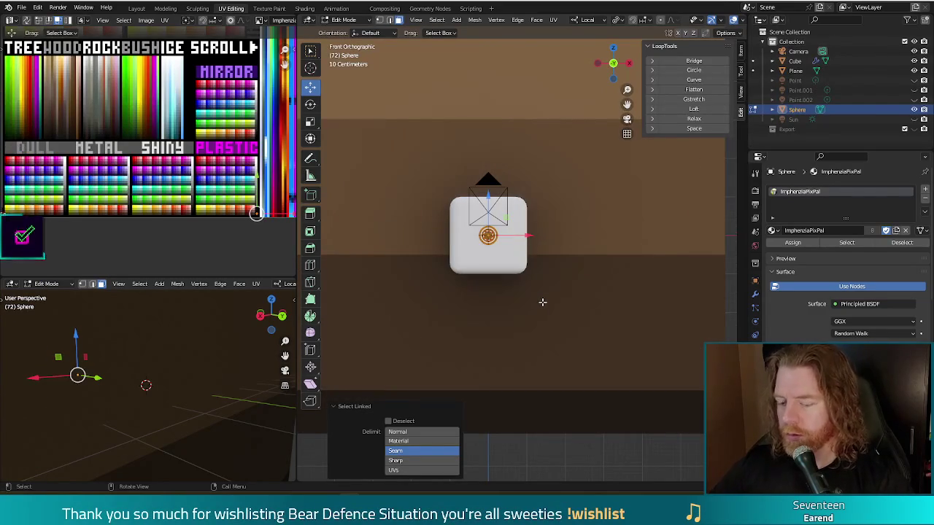
key(shift+d)
key(Escape)
middle_drag(588, 246, 506, 284)
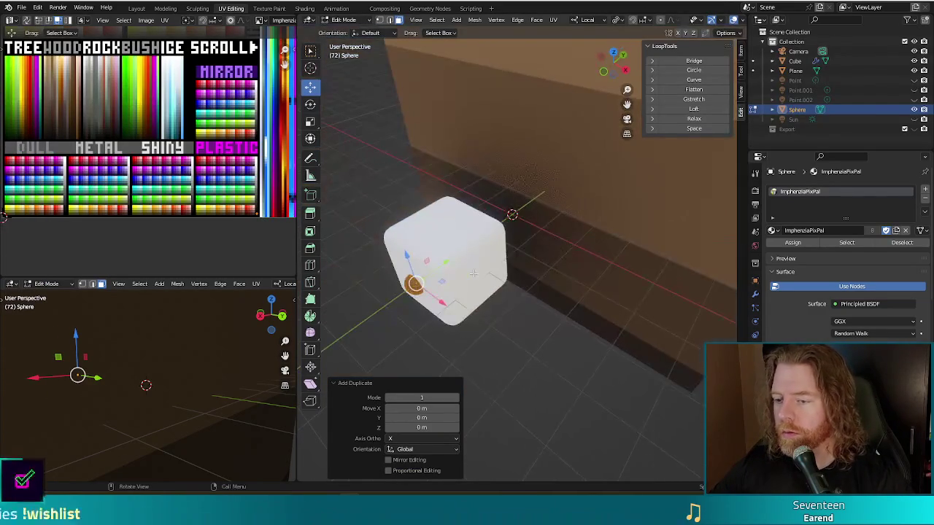
Move the pip copy up along Z and set it into the die's top face
key(g)
key(z)
key(z)
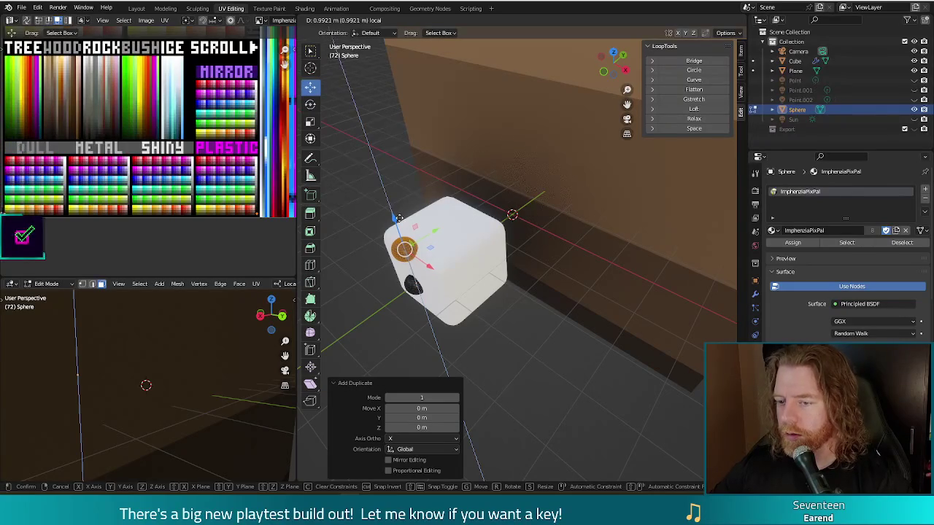
click(589, 386)
key(KP_3)
key(g)
key(z)
key(z)
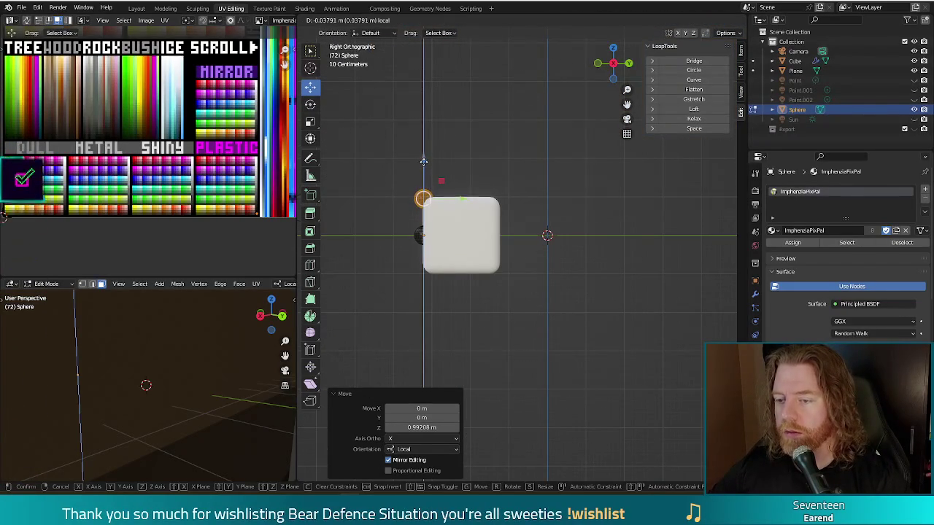
click(453, 201)
drag(454, 197, 476, 198)
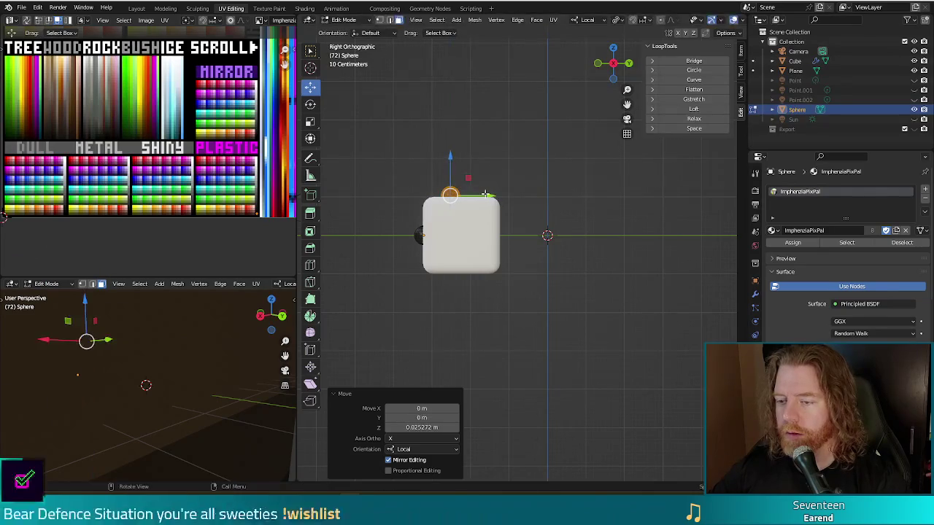
drag(459, 168, 452, 164)
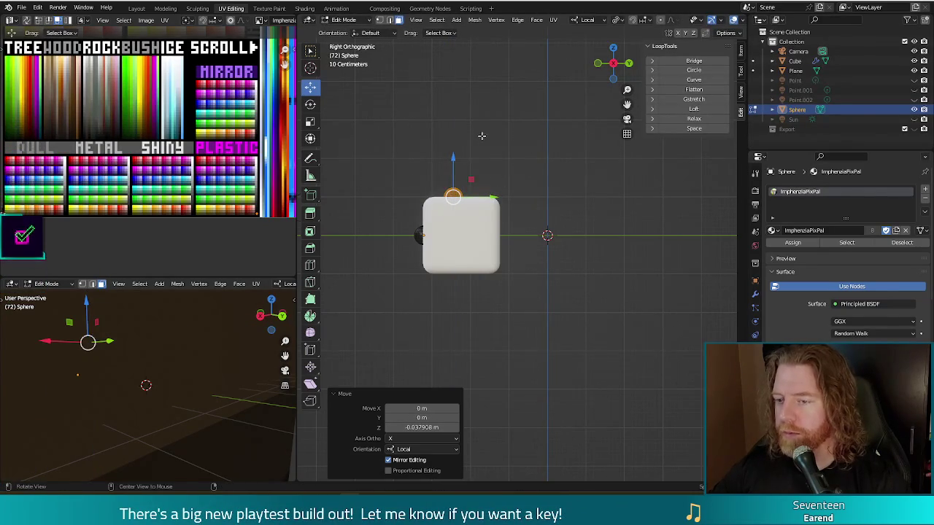
In Top view, place the pip lower-left and add a second pip upper-right, diagonally
middle_drag(484, 140, 591, 240)
key(KP_7)
key(g)
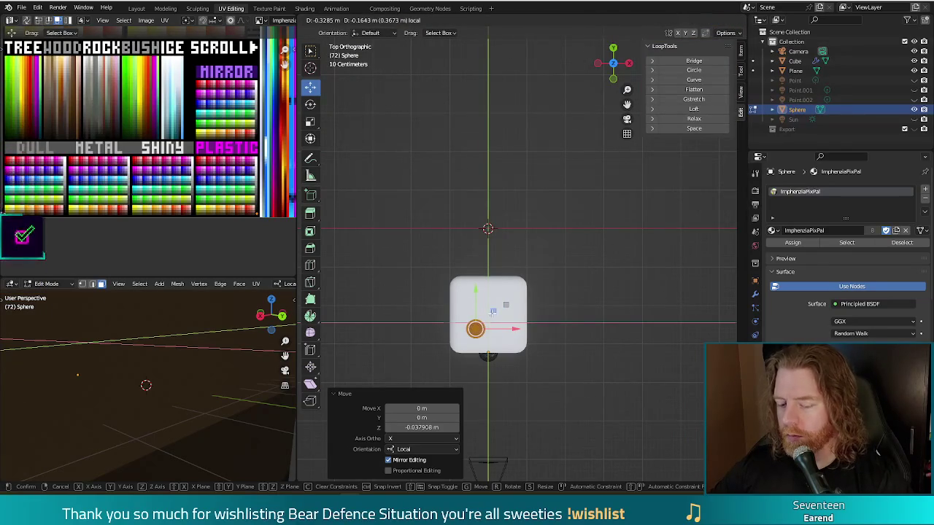
click(492, 312)
click(503, 303)
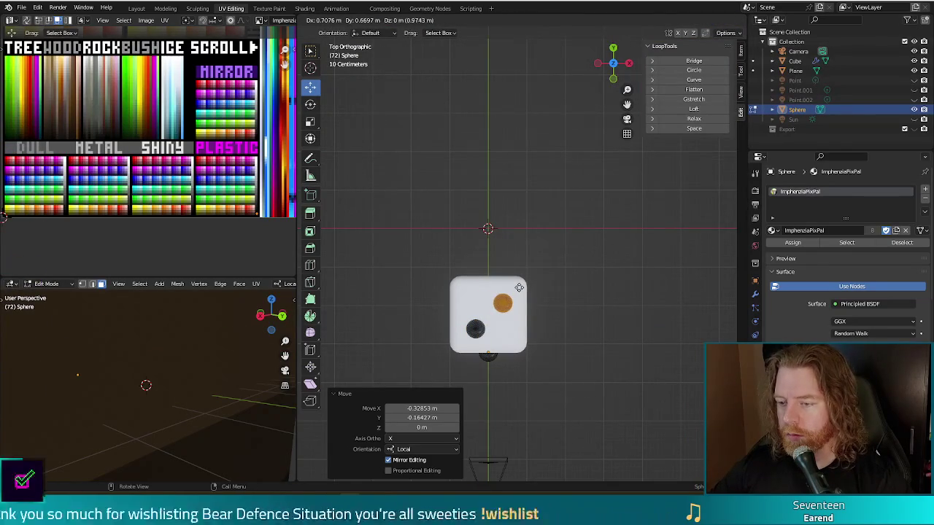
click(521, 285)
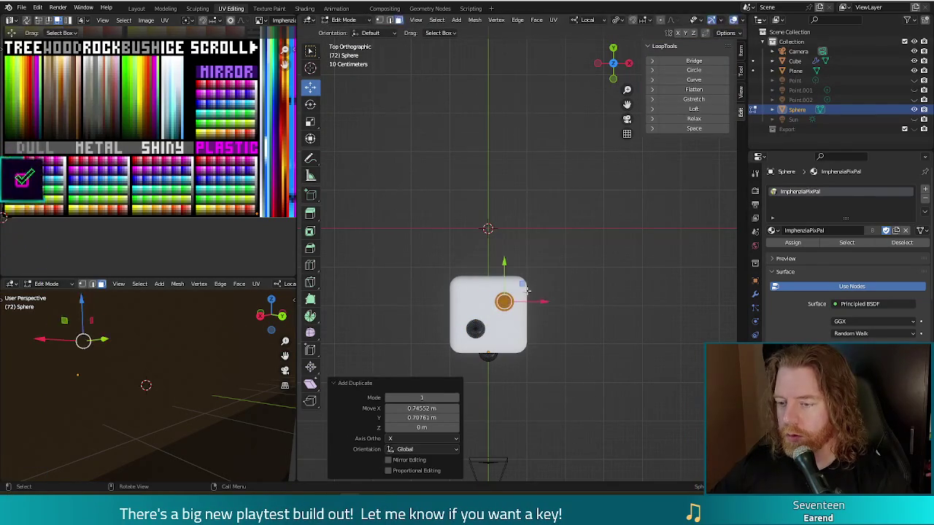
middle_drag(521, 286, 534, 291)
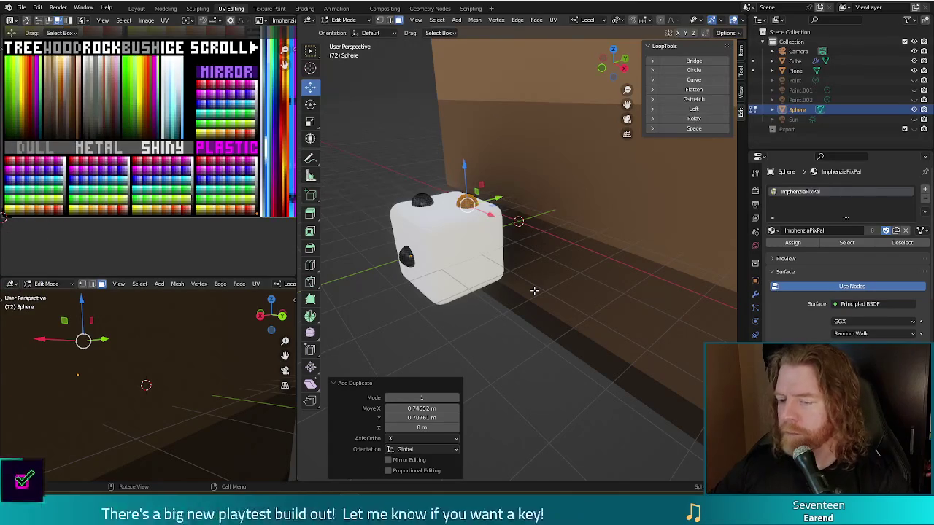
Duplicate both top pips and move the pair 1.9333 m down onto the bottom face
key(l)
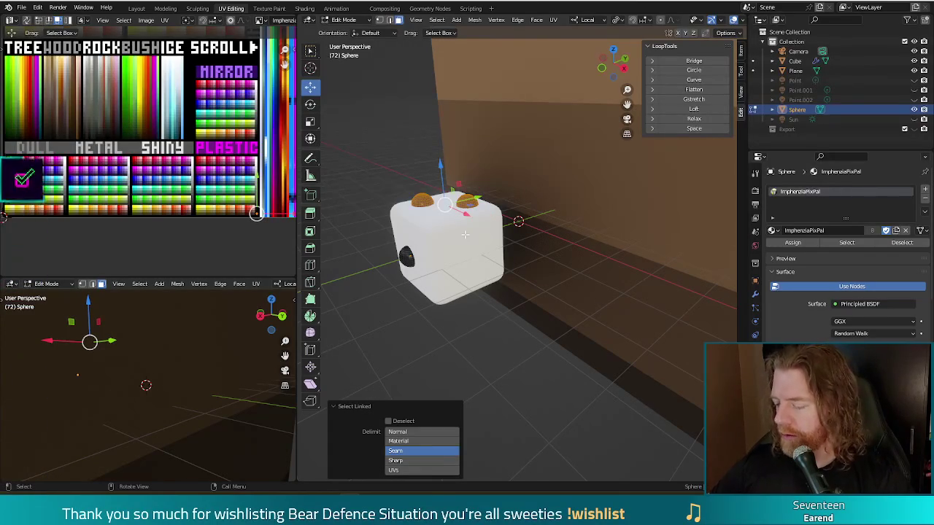
key(KP_3)
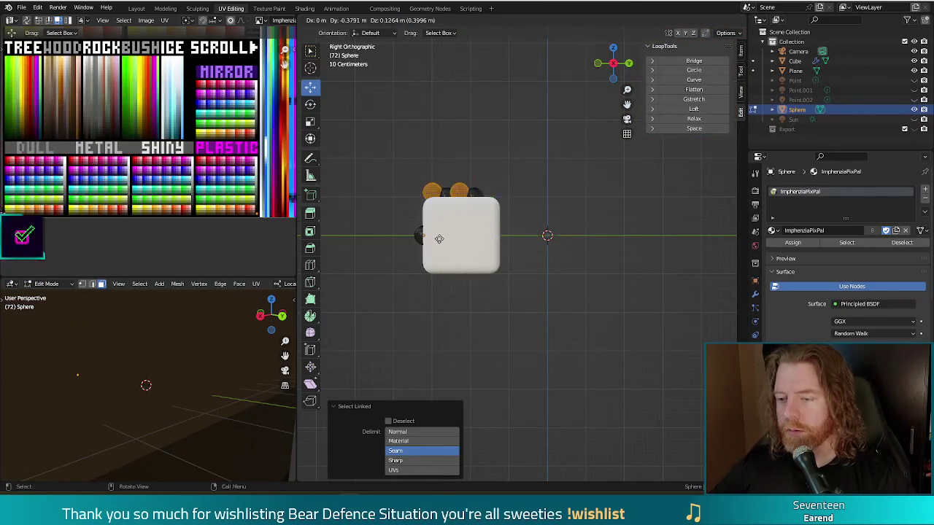
key(shift+d)
key(z)
key(z)
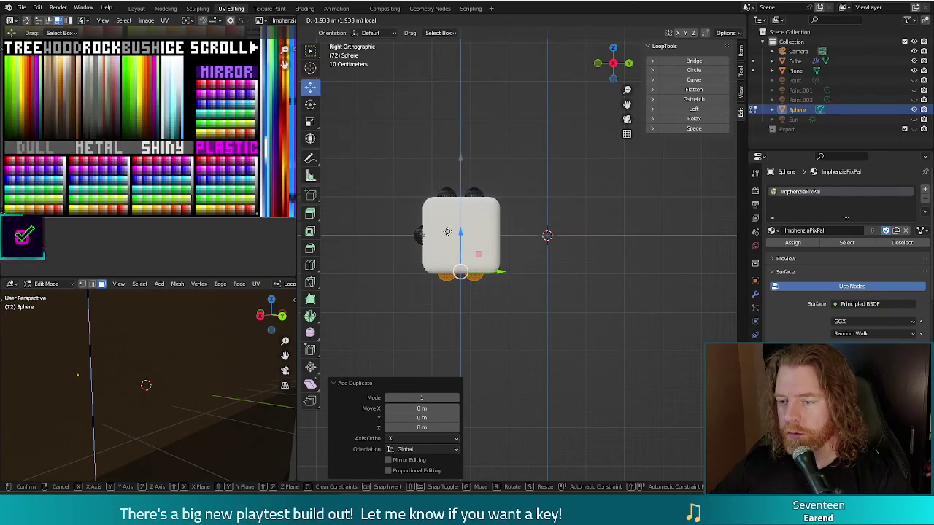
click(447, 232)
key(KP_1)
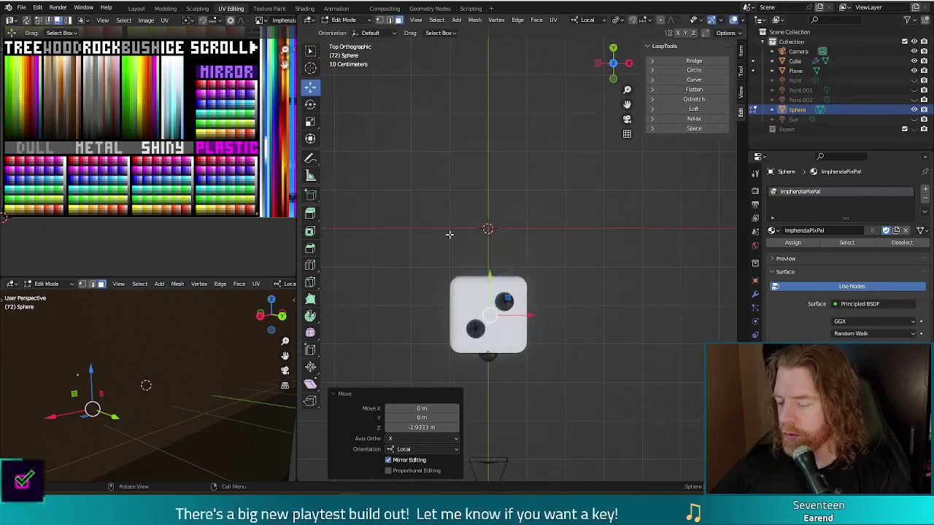
Duplicate the bottom-face pip pair in Bottom view and try a first rotation of the copy
key(ctrl+KP_7)
key(shift+d)
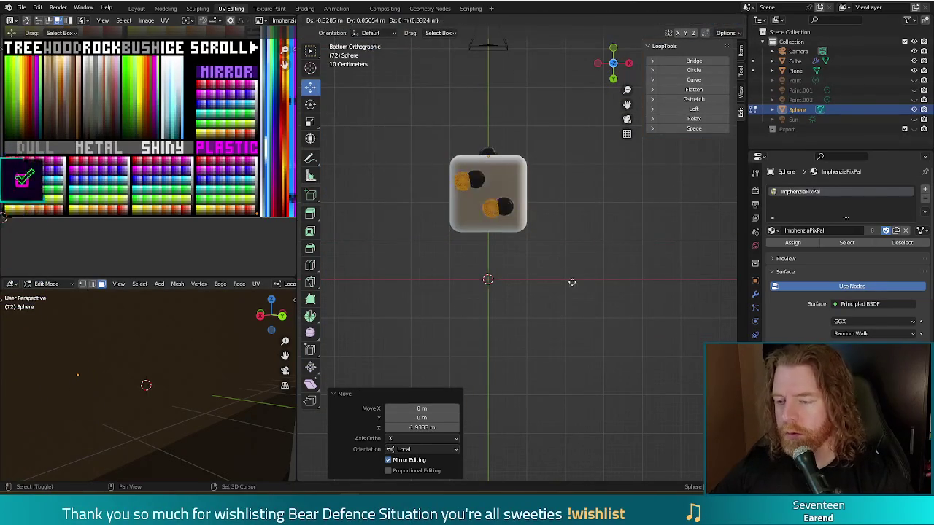
key(r)
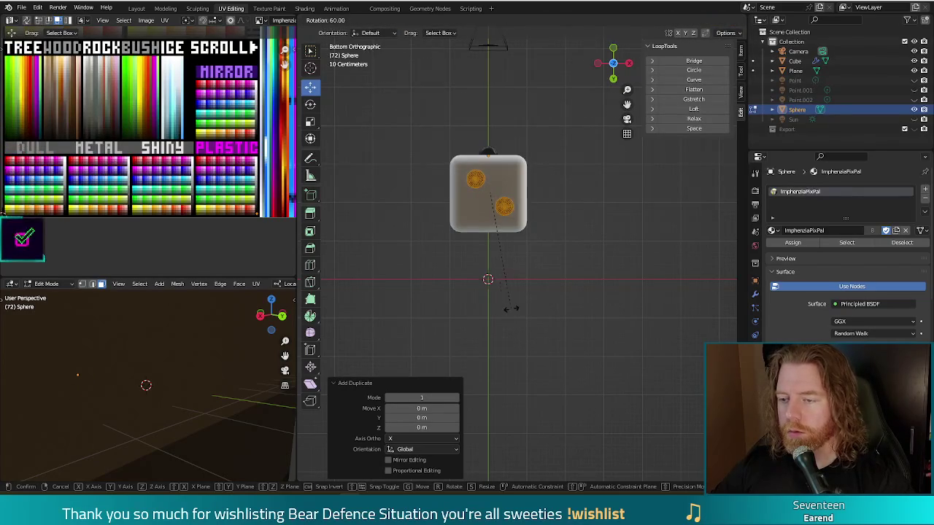
key(Return)
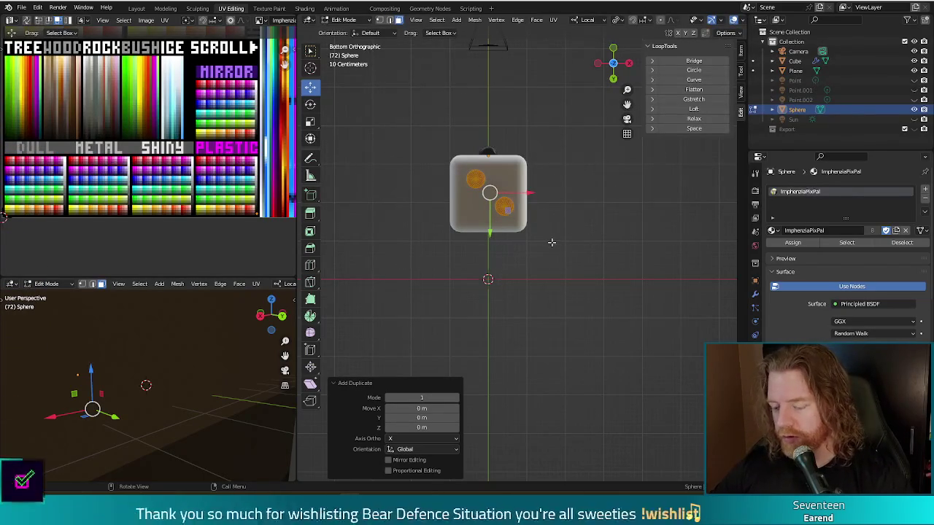
key(shift+s)
key(Escape)
key(r)
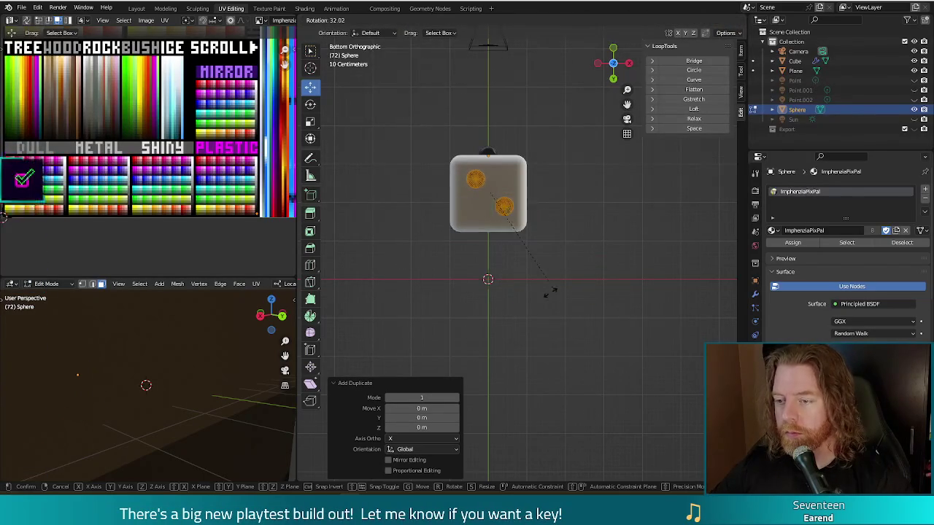
click(534, 296)
Check the orientation and pivot options, then rotate the copied pips 95°
key(comma)
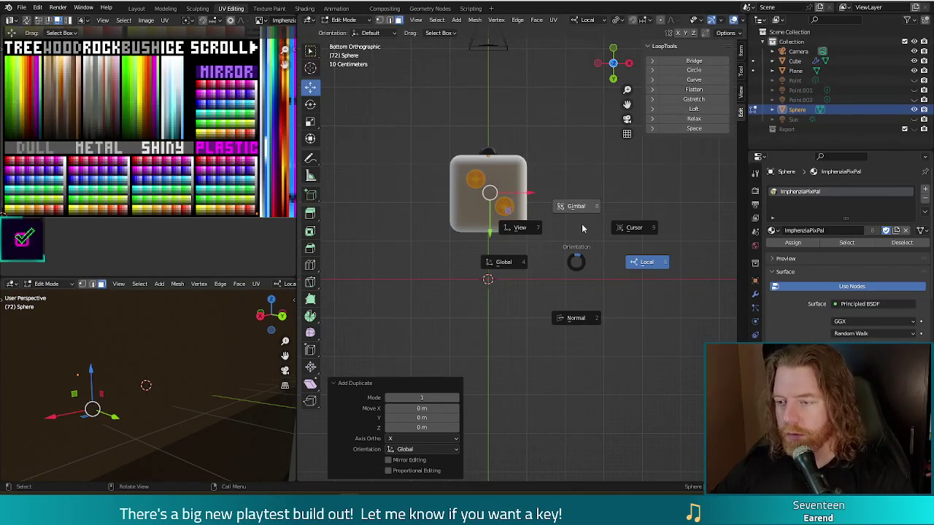
key(Escape)
key(period)
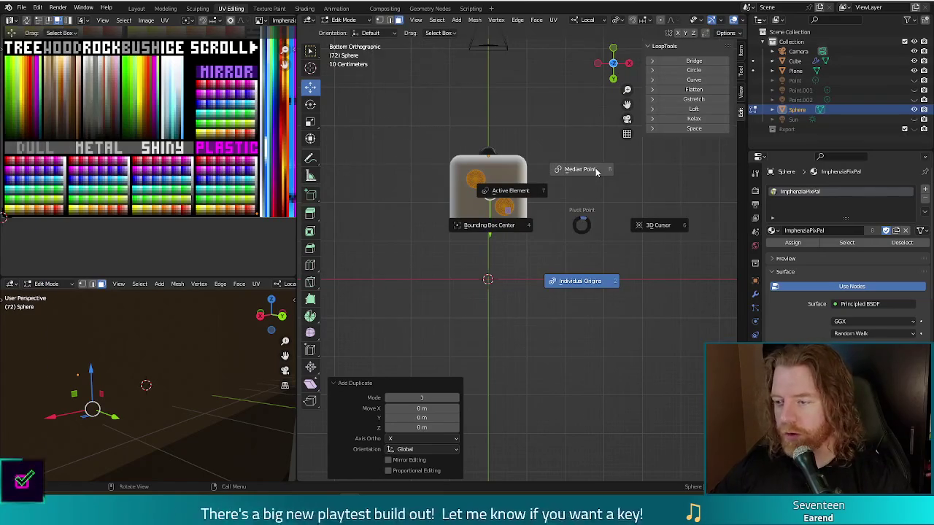
key(Escape)
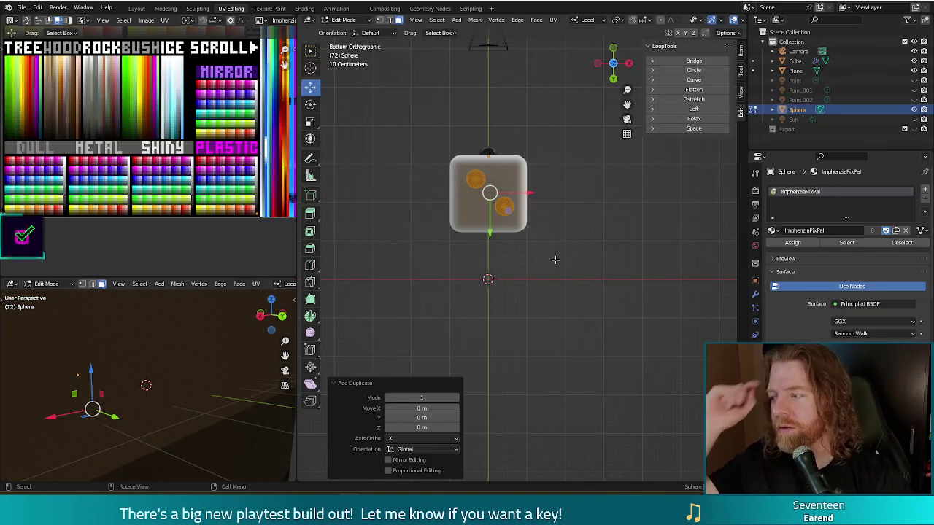
key(r)
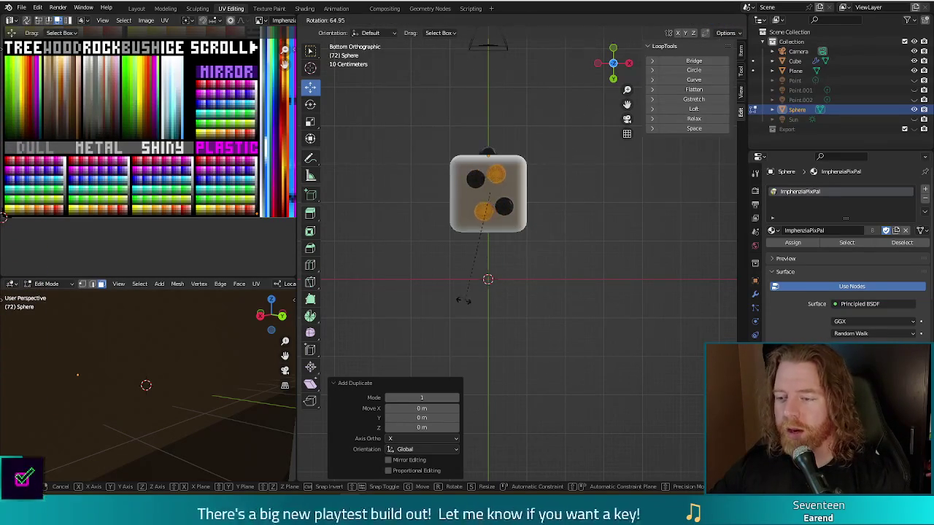
click(408, 278)
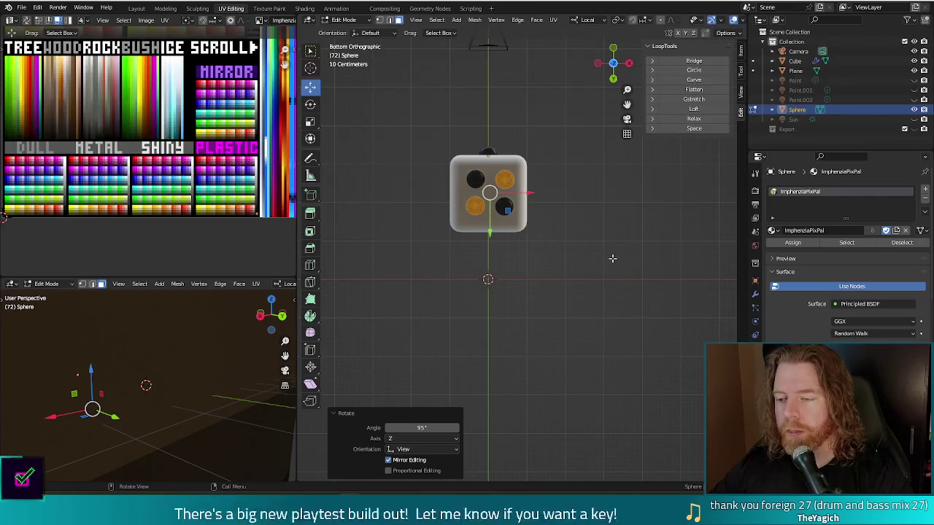
Select all four pips and move them together to a new spot on the face
key(l)
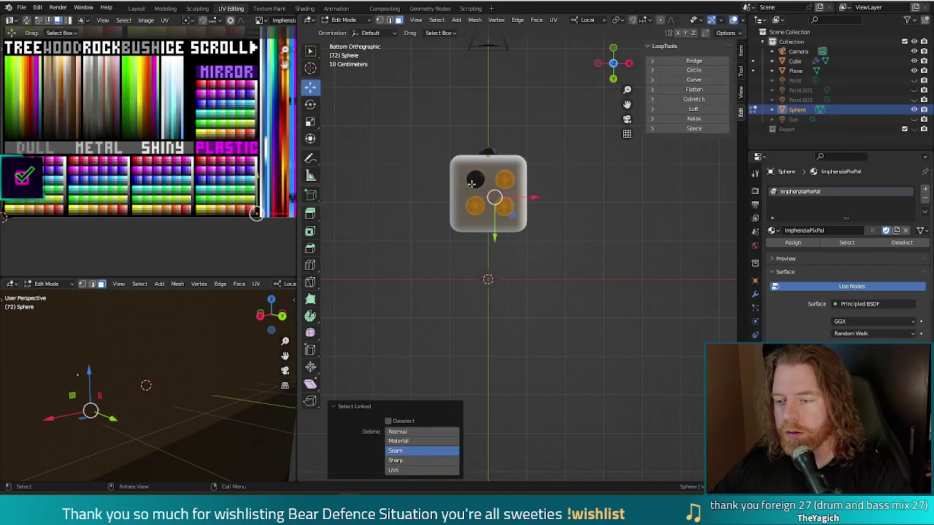
key(l)
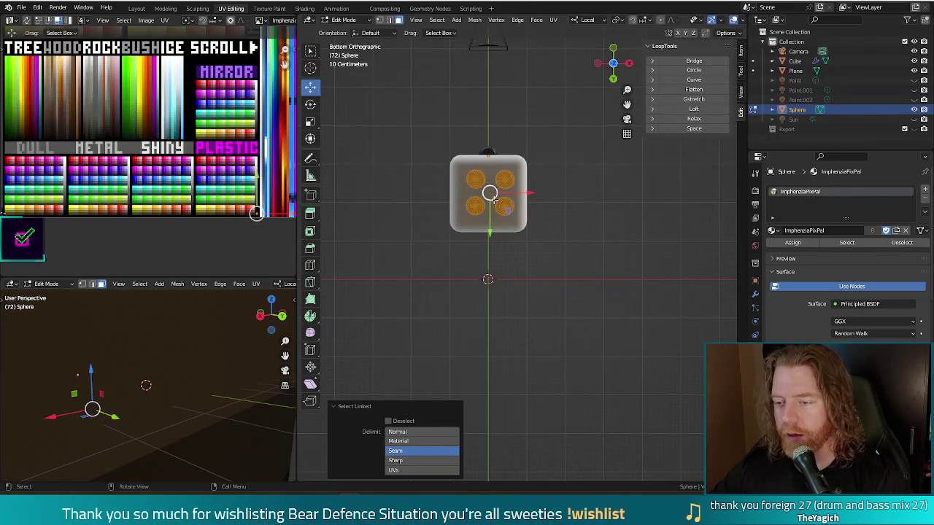
key(g)
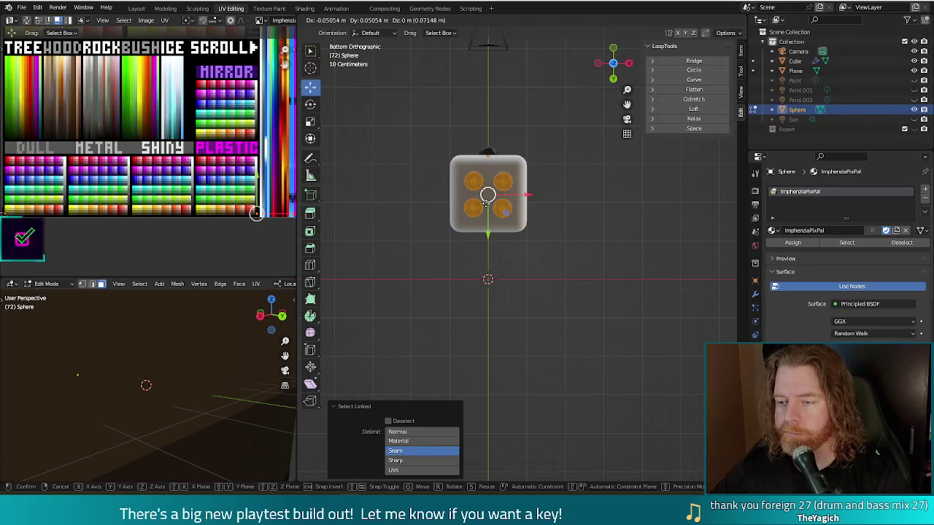
click(487, 196)
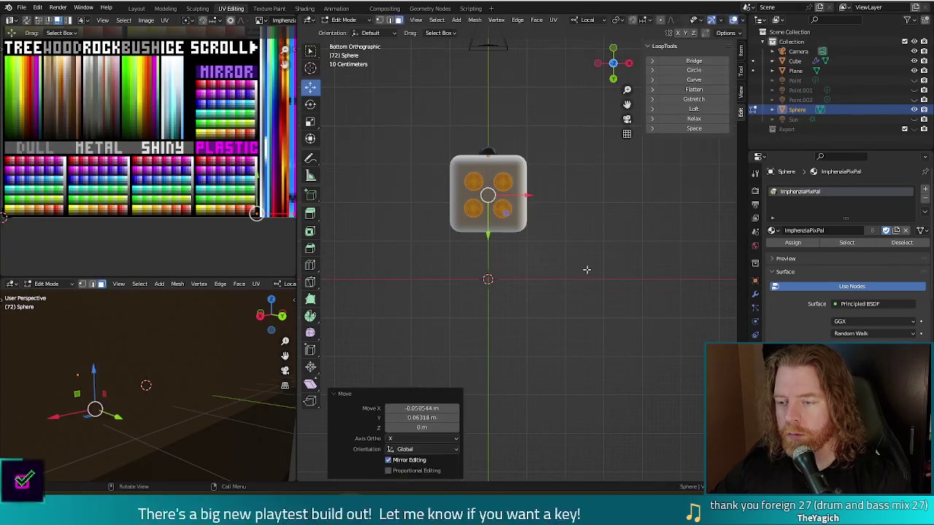
click(588, 267)
mouse_move(574, 234)
middle_down()
mouse_move(550, 223)
mouse_move(548, 183)
mouse_move(531, 278)
mouse_move(536, 240)
mouse_move(555, 215)
mouse_move(621, 226)
mouse_move(623, 235)
middle_up()
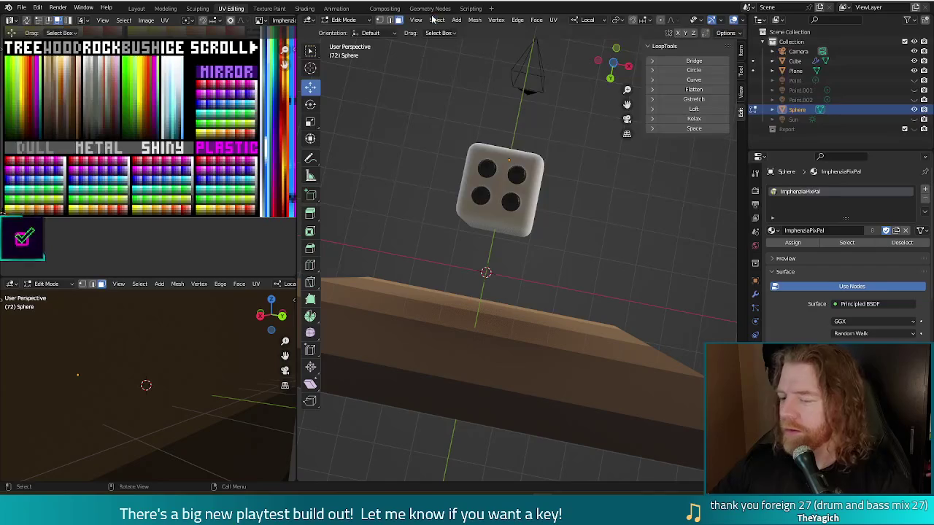
middle_drag(555, 219, 581, 237)
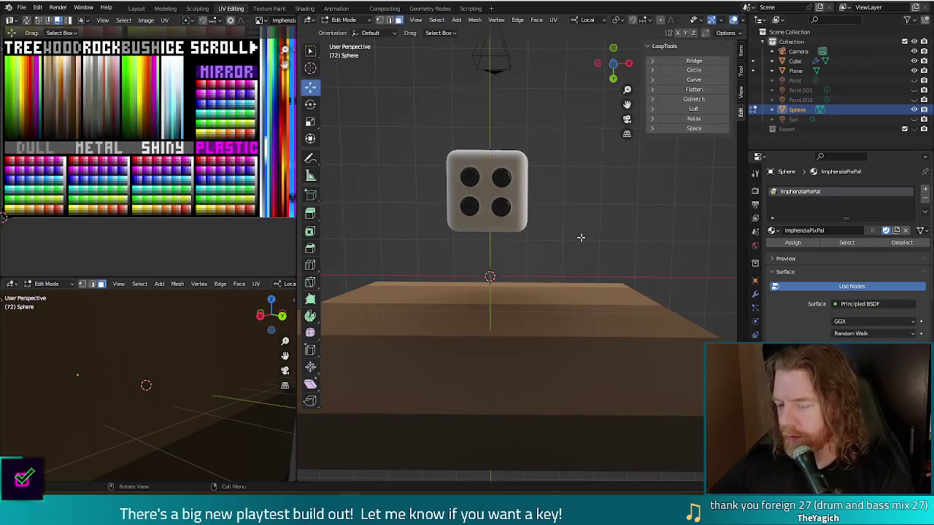
Select the right-hand pip pair and check it from bottom, front, back and top views
key(l)
key(l)
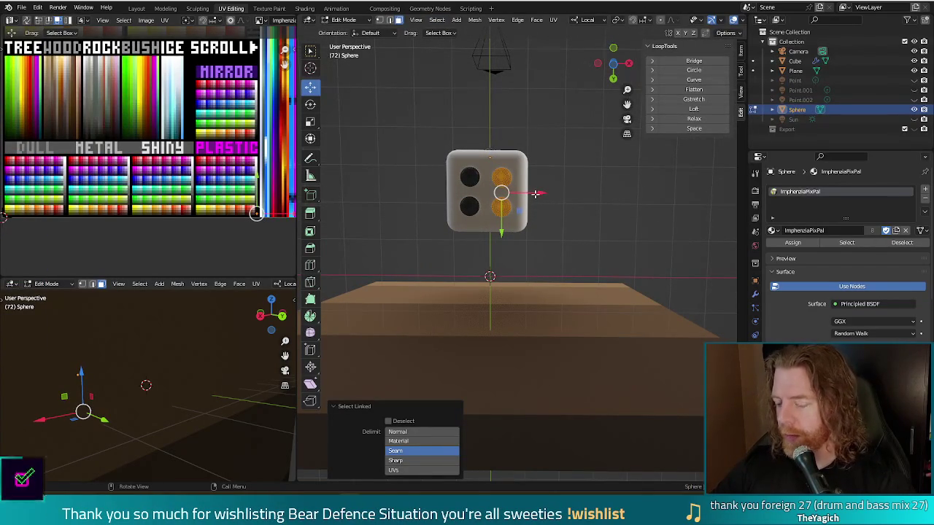
key(KP_9)
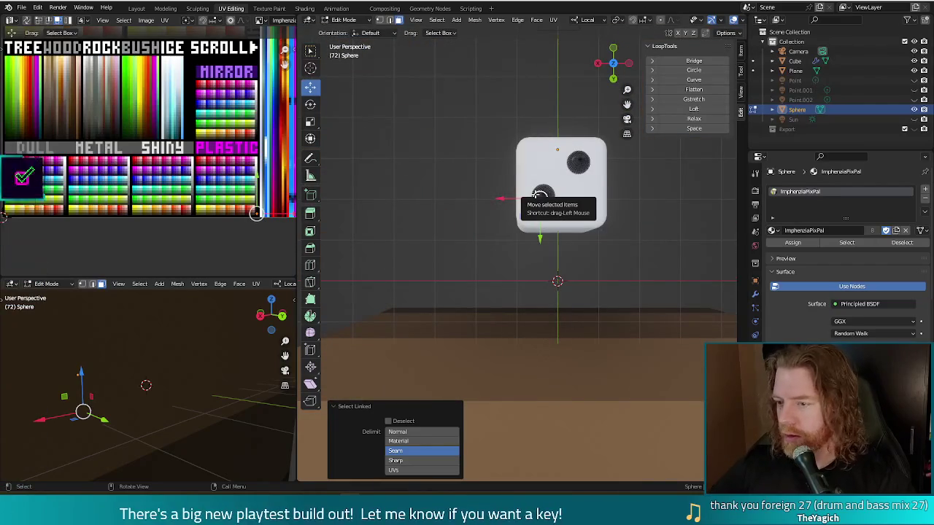
key(KP_9)
key(KP_5)
key(ctrl+KP_7)
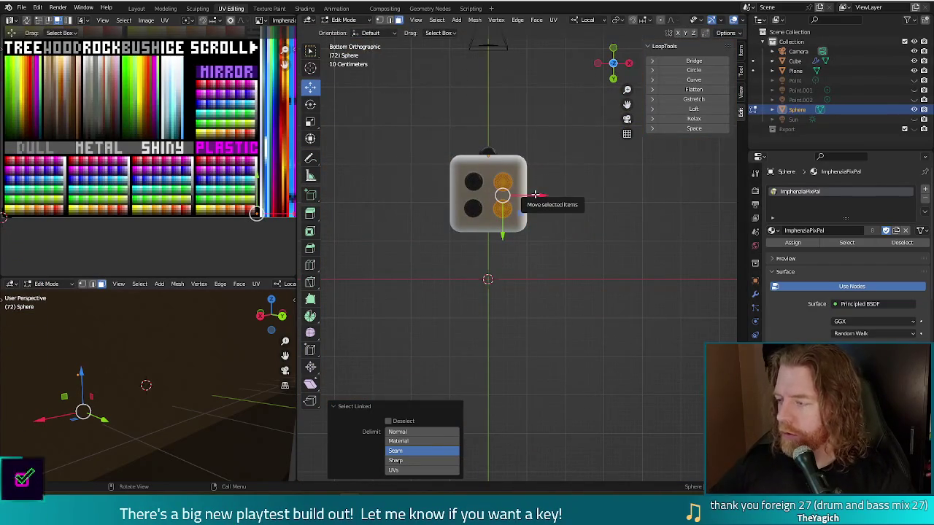
key(KP_1)
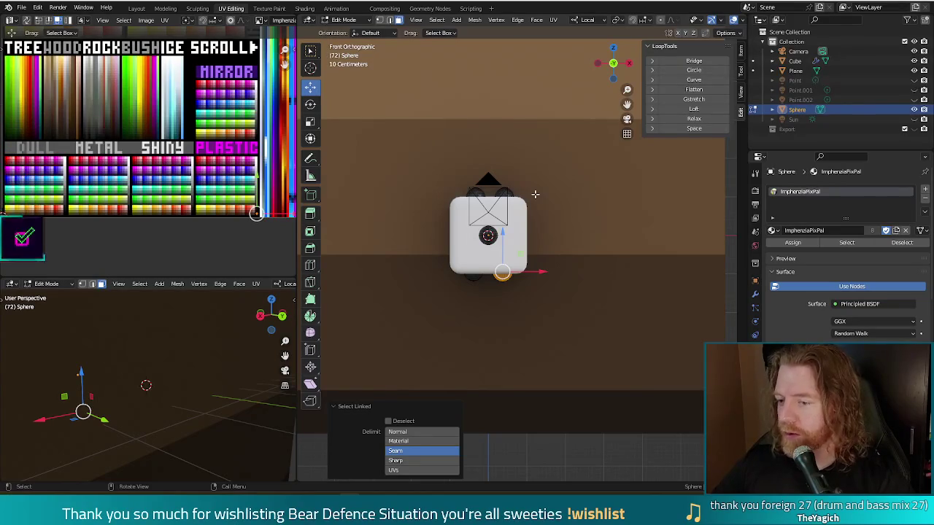
key(ctrl+KP_1)
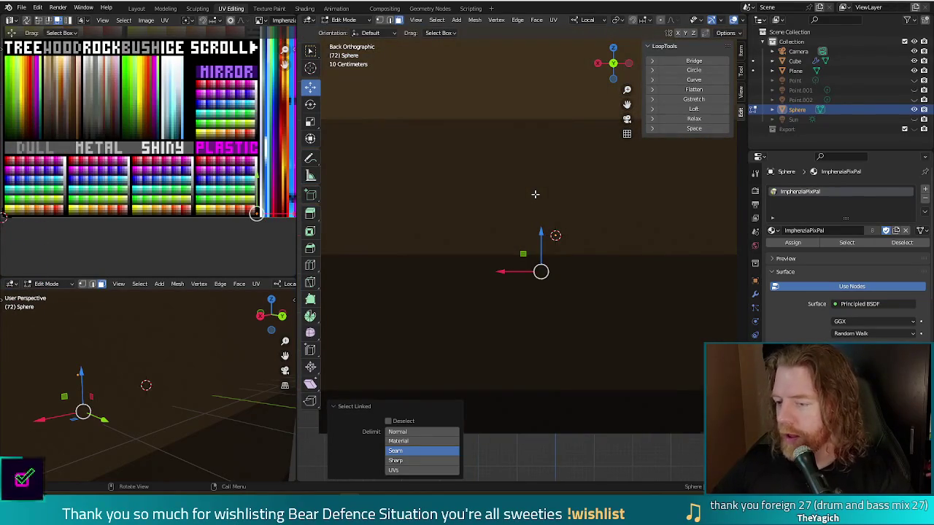
key(KP_7)
key(KP_1)
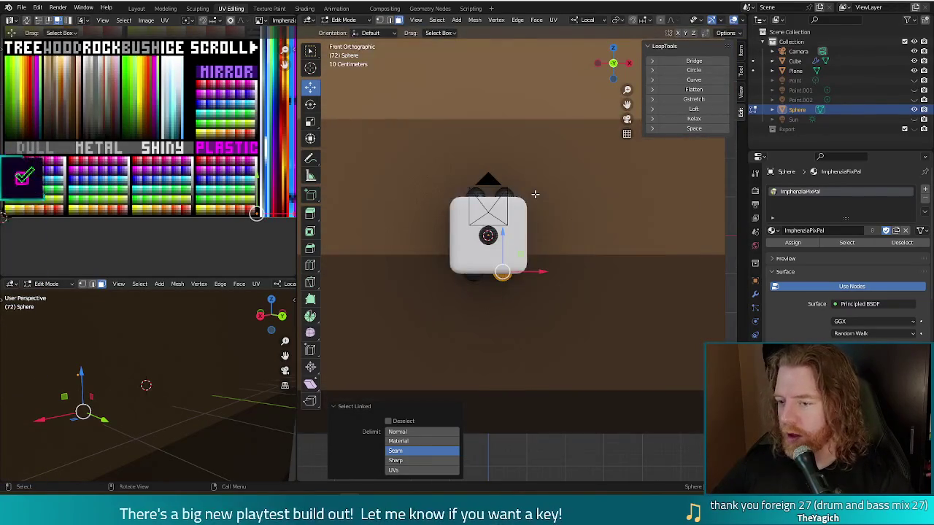
key(KP_7)
key(KP_2)
key(KP_2)
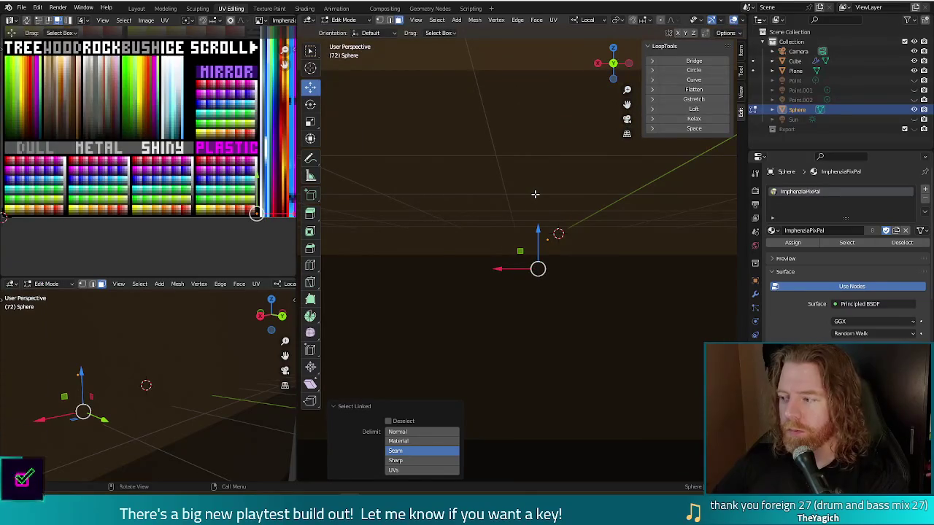
From the underside view, slide the right-hand pips outward along X
scroll(535, 194, down, 5)
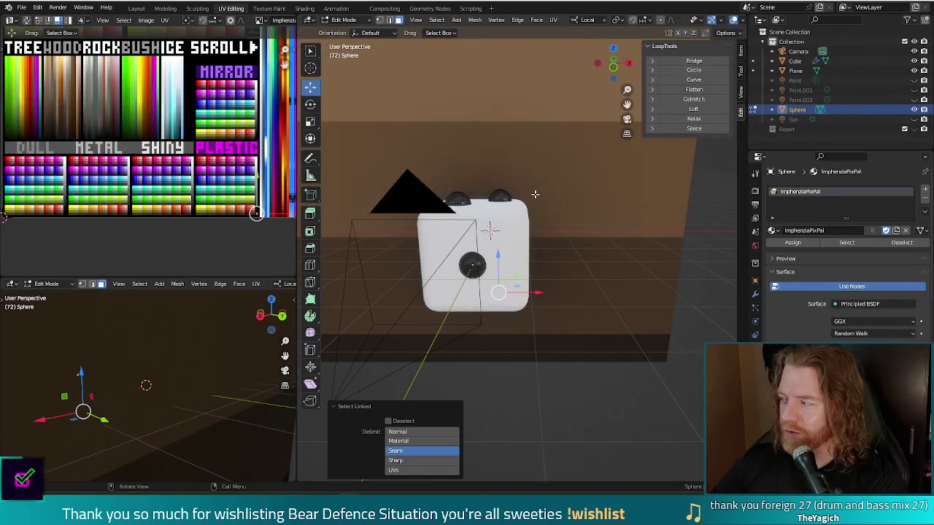
key(KP_7)
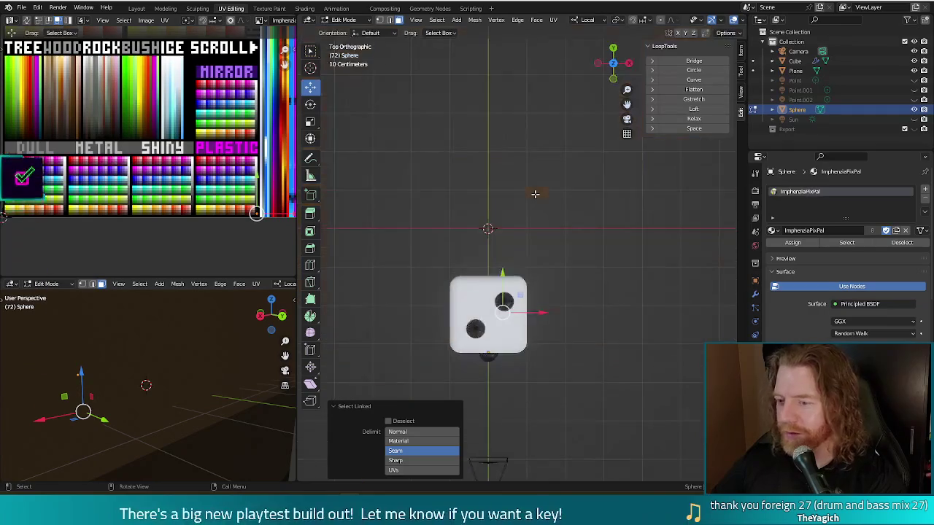
key(ctrl+KP_7)
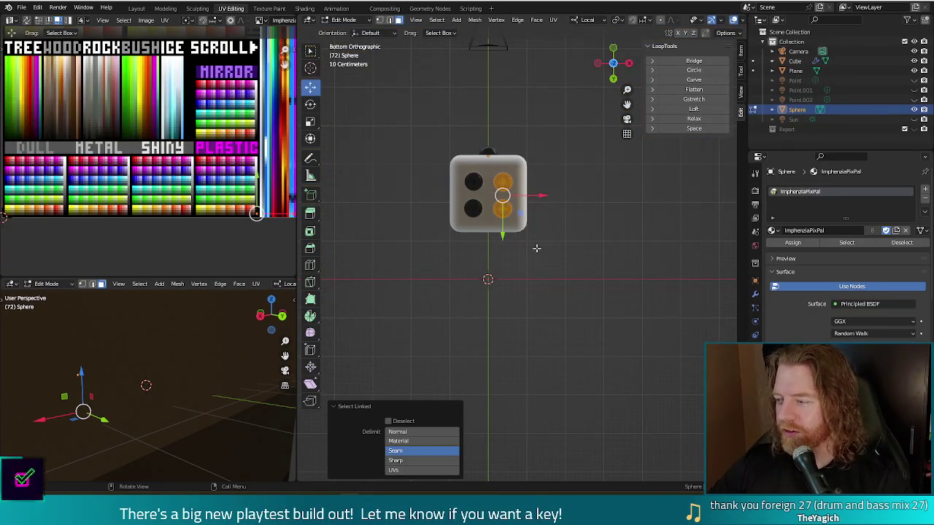
drag(540, 195, 546, 195)
click(513, 213)
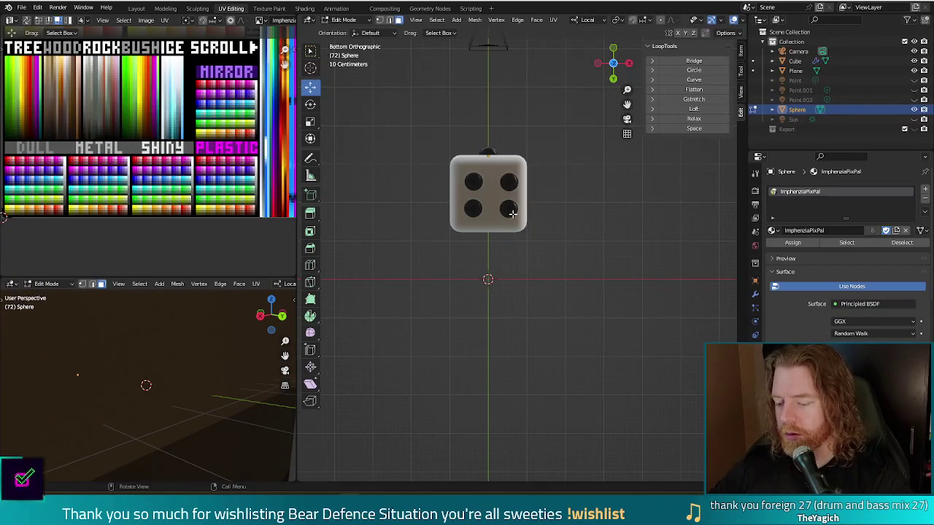
Raise the bottom pip pair along Y, then shift all four pips to centre them on the face
key(l)
key(l)
key(g)
key(y)
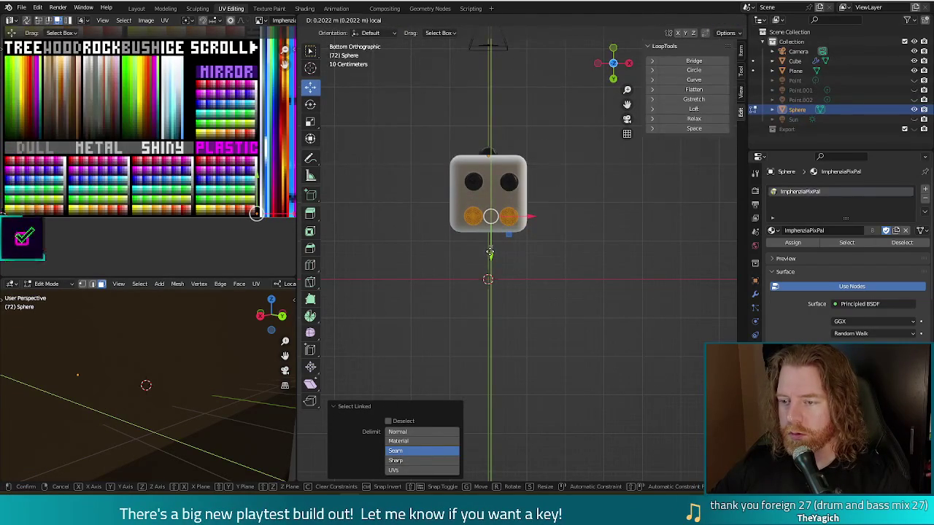
click(478, 179)
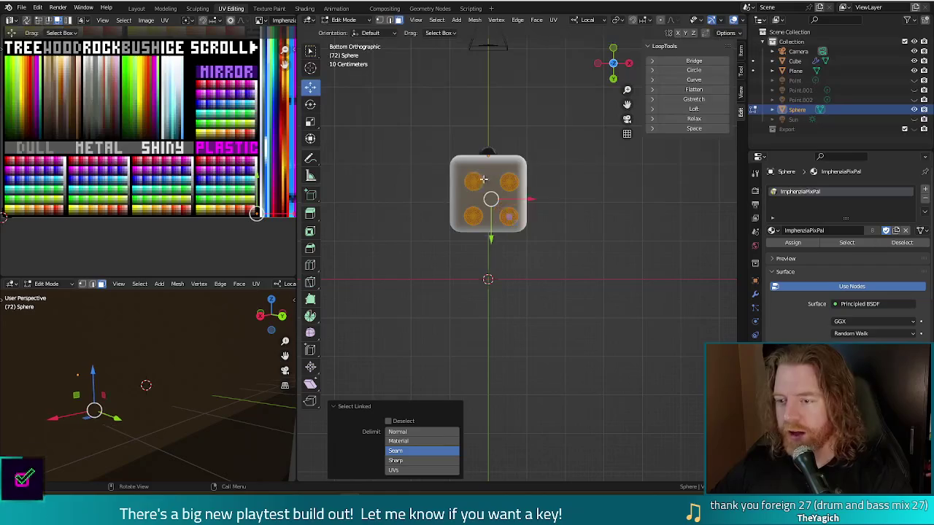
key(g)
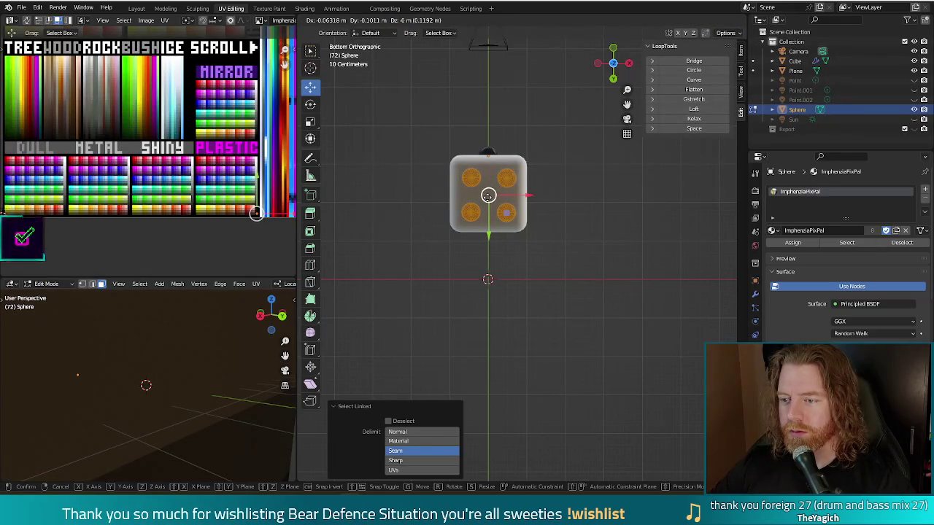
click(488, 195)
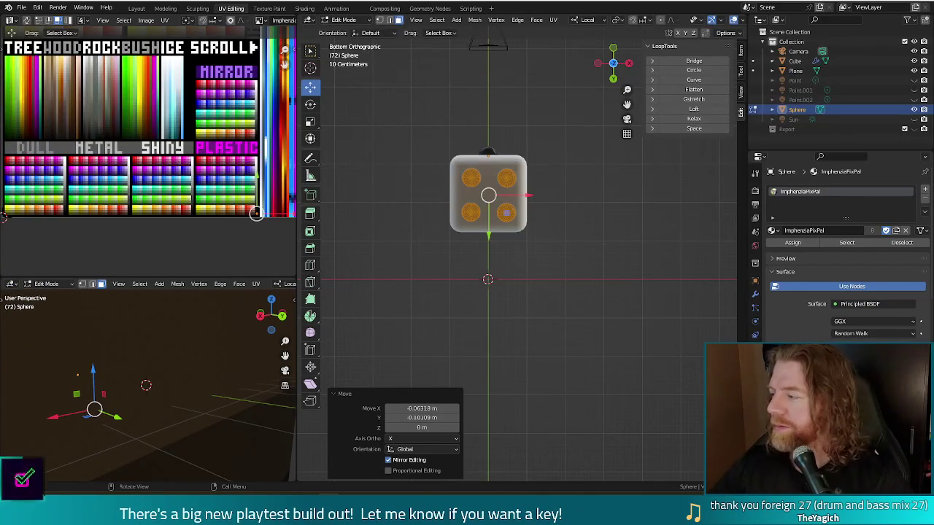
click(534, 236)
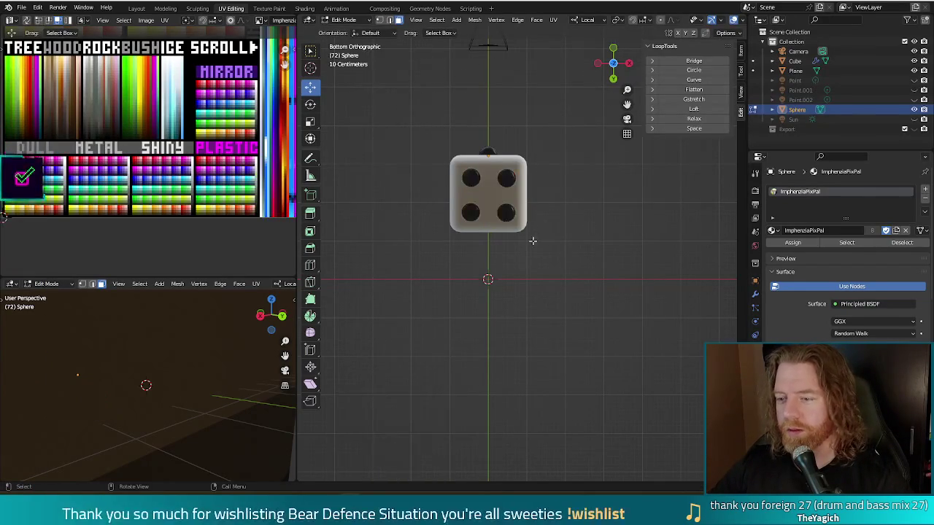
Duplicate the bottom-right pip and move the copy to the face's centre as the fifth pip
key(l)
key(shift+d)
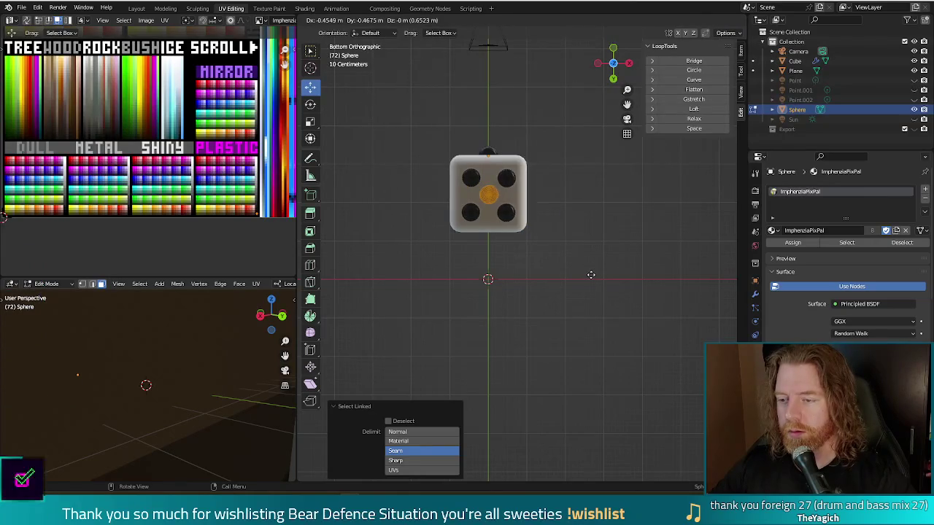
key(Escape)
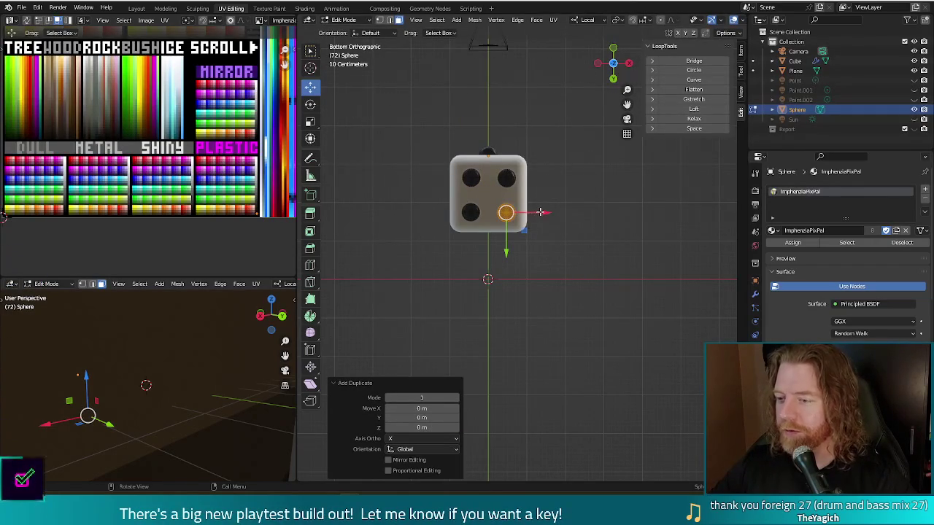
drag(540, 212, 522, 217)
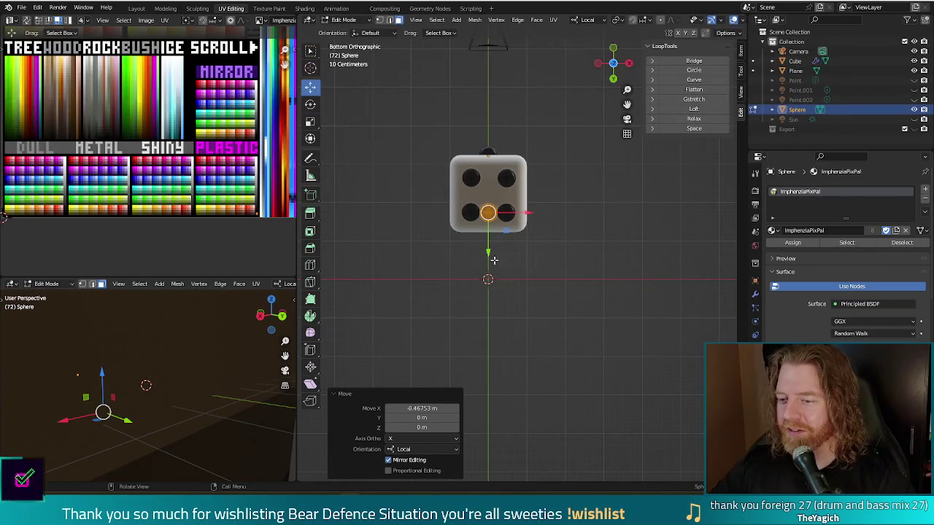
drag(488, 252, 489, 232)
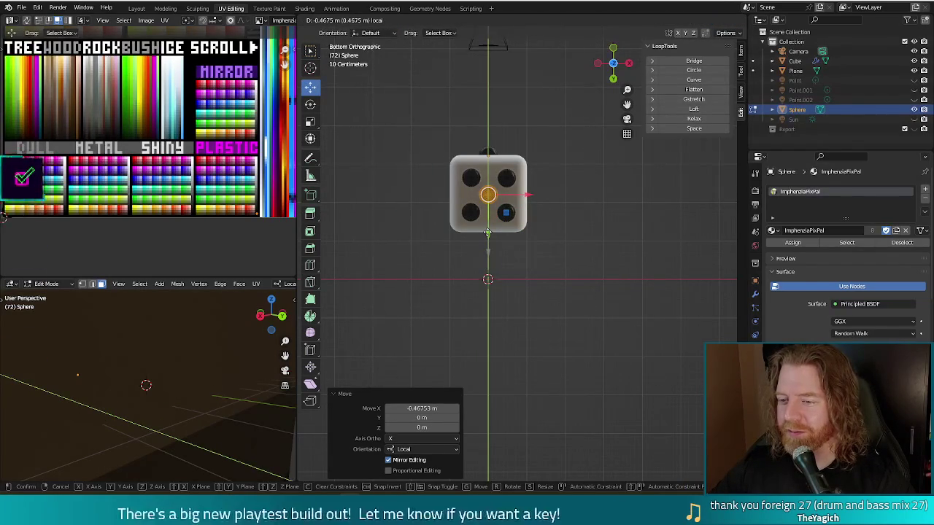
drag(488, 232, 488, 233)
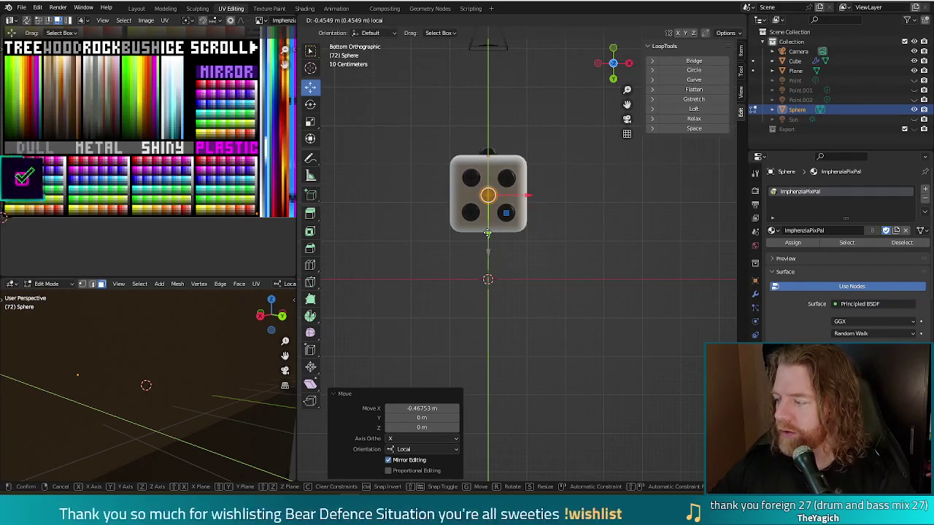
drag(488, 233, 488, 233)
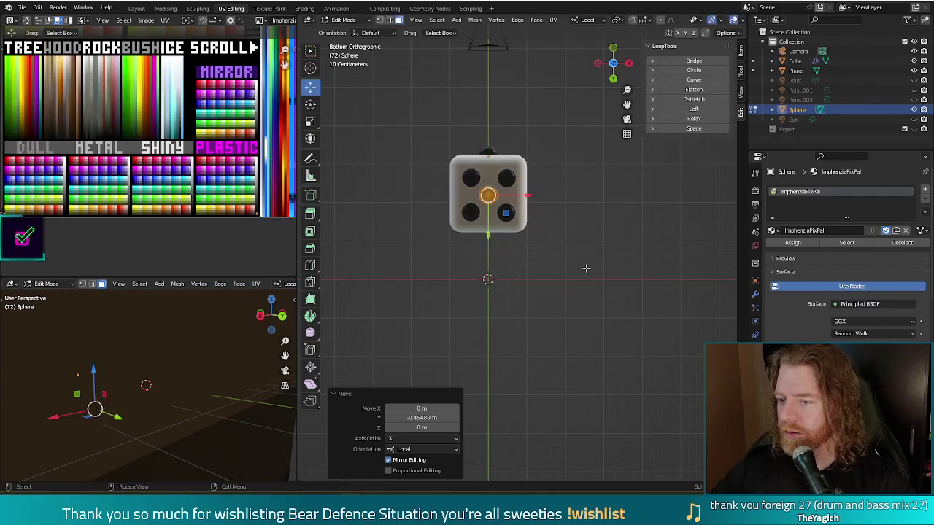
click(587, 269)
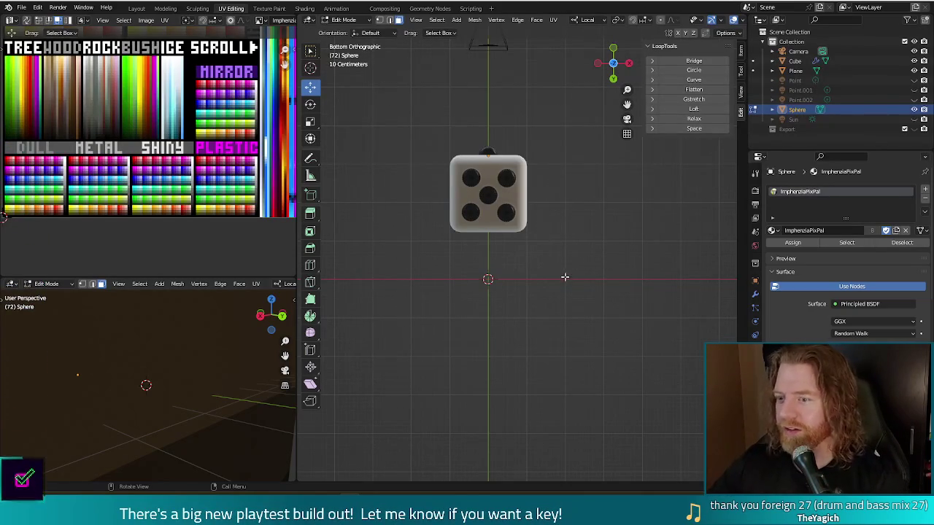
middle_drag(588, 226, 589, 416)
In Top view, nudge the two top-face pips slightly into place
key(KP_7)
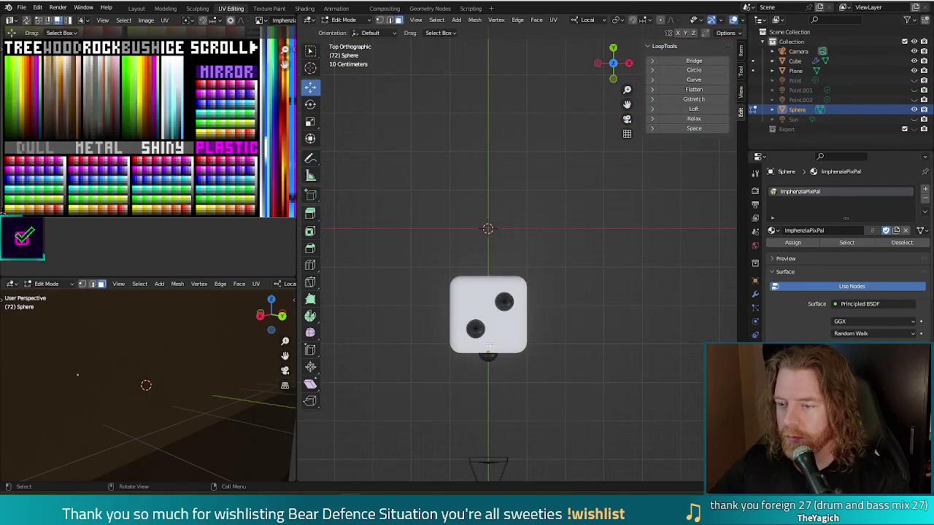
key(l)
key(l)
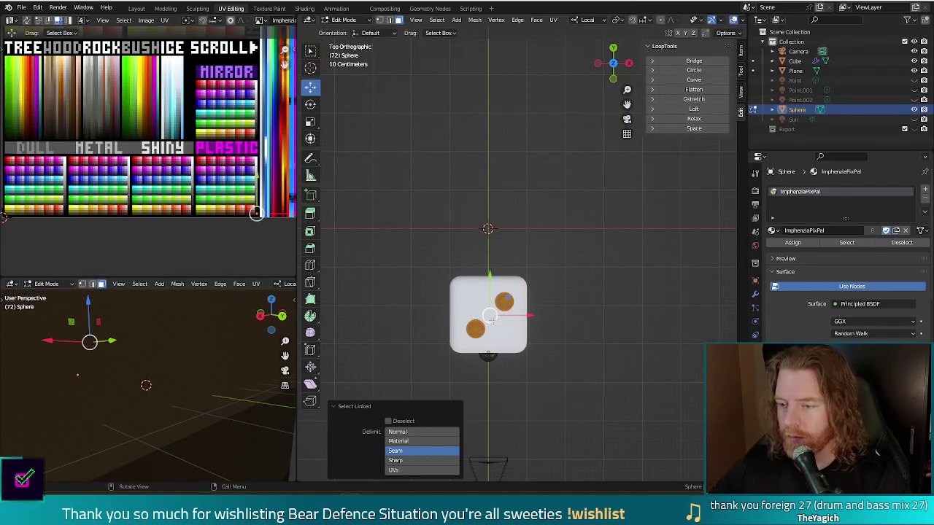
key(g)
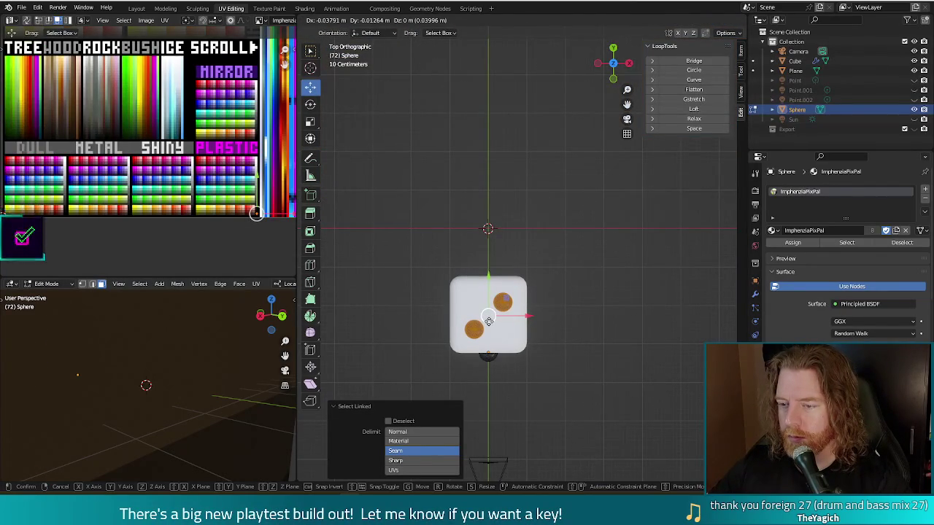
click(488, 322)
click(569, 387)
Orbit around the die to inspect it from several angles
mouse_move(570, 387)
middle_down()
mouse_move(562, 260)
mouse_move(599, 160)
mouse_move(597, 185)
middle_up()
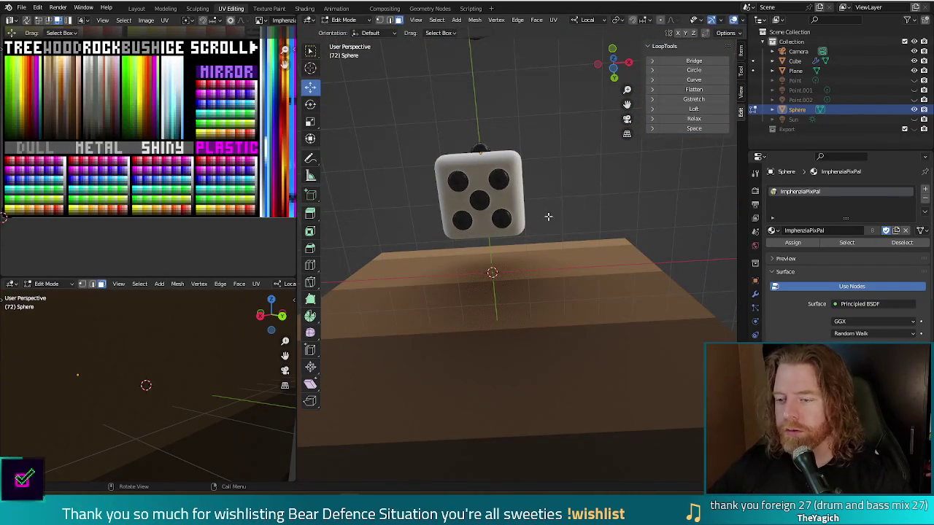
middle_drag(548, 216, 578, 210)
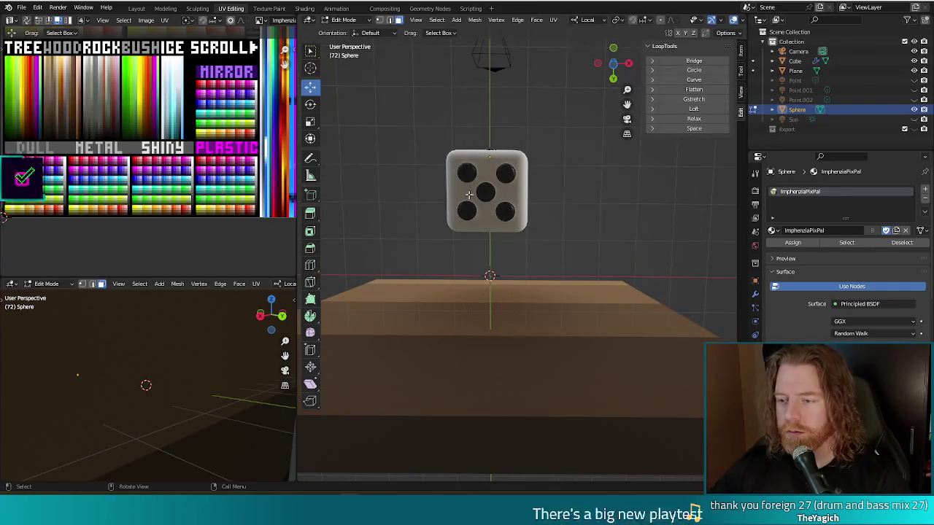
mouse_move(529, 213)
middle_down()
mouse_move(503, 312)
mouse_move(533, 310)
mouse_move(544, 230)
mouse_move(480, 197)
middle_up()
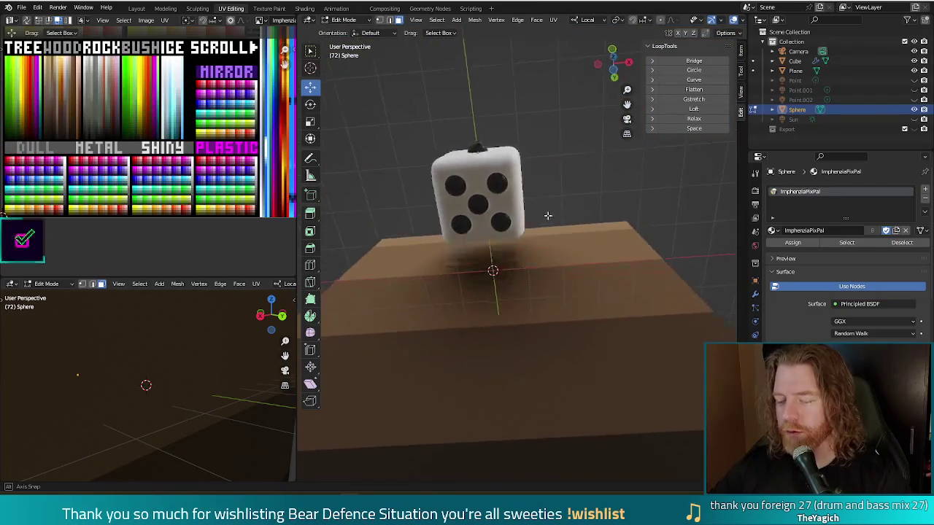
mouse_move(561, 223)
middle_down()
mouse_move(541, 258)
mouse_move(520, 233)
middle_up()
Duplicate the single pip and carry the copy 1.9712 m along Y to the opposite face
key(l)
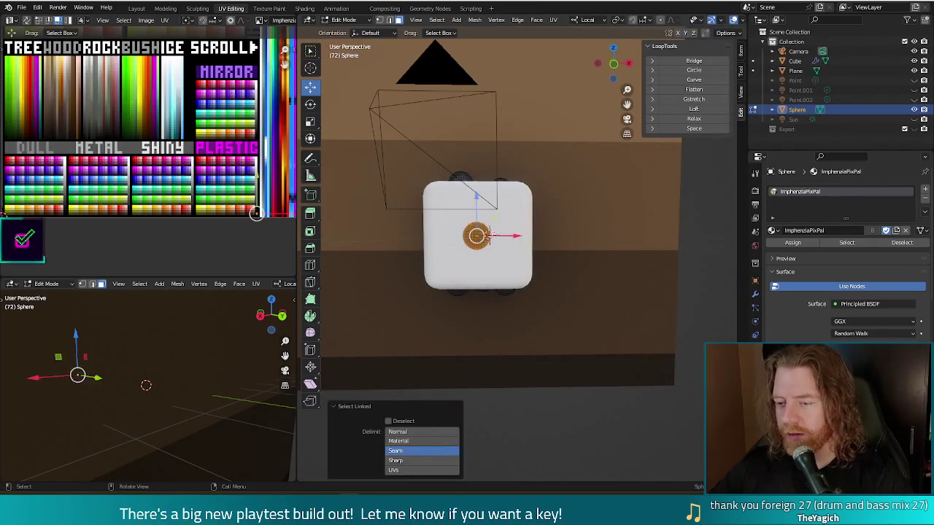
key(KP_3)
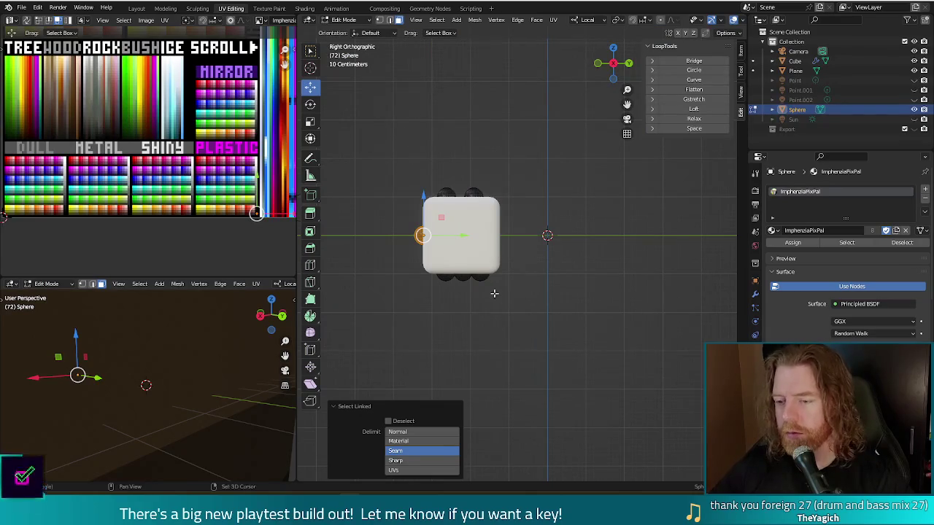
key(shift+d)
key(Escape)
drag(443, 236, 524, 235)
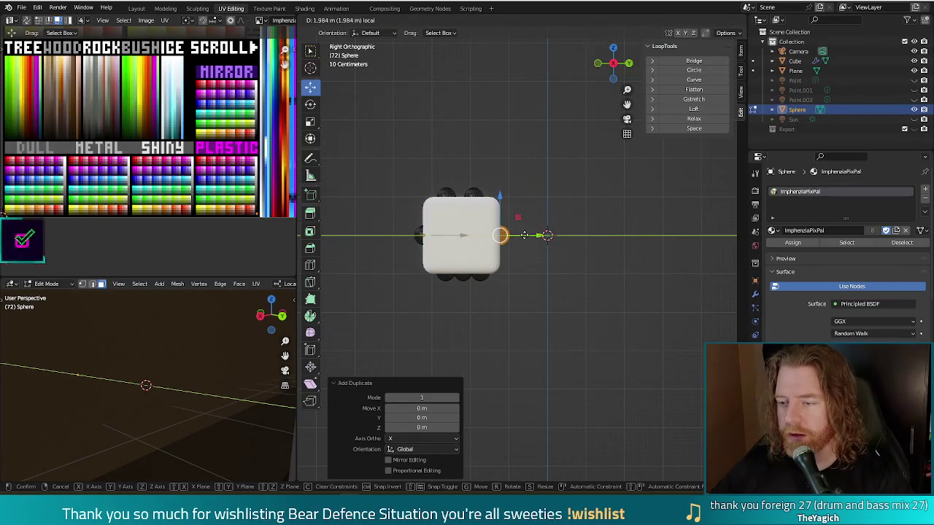
click(524, 235)
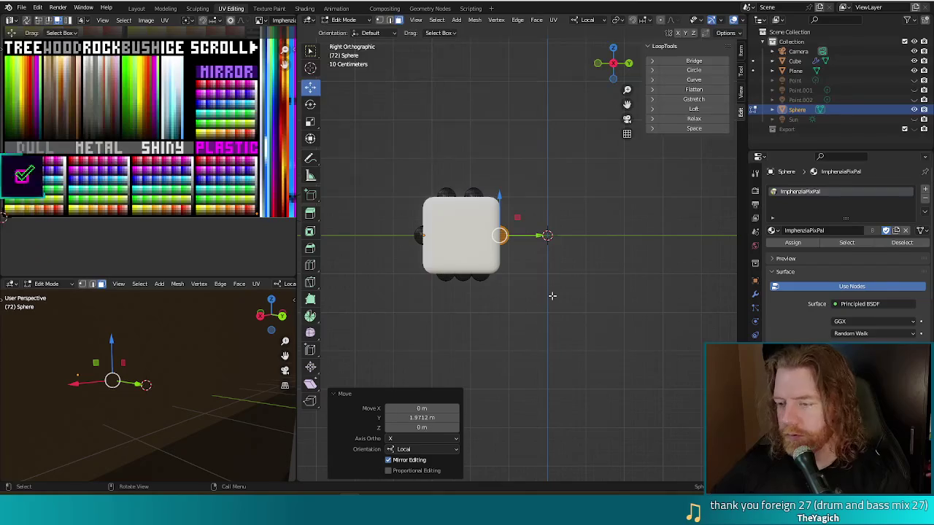
Switch to Back view and hide the backdrop Plane in the Outliner to reveal that face
key(ctrl+KP_3)
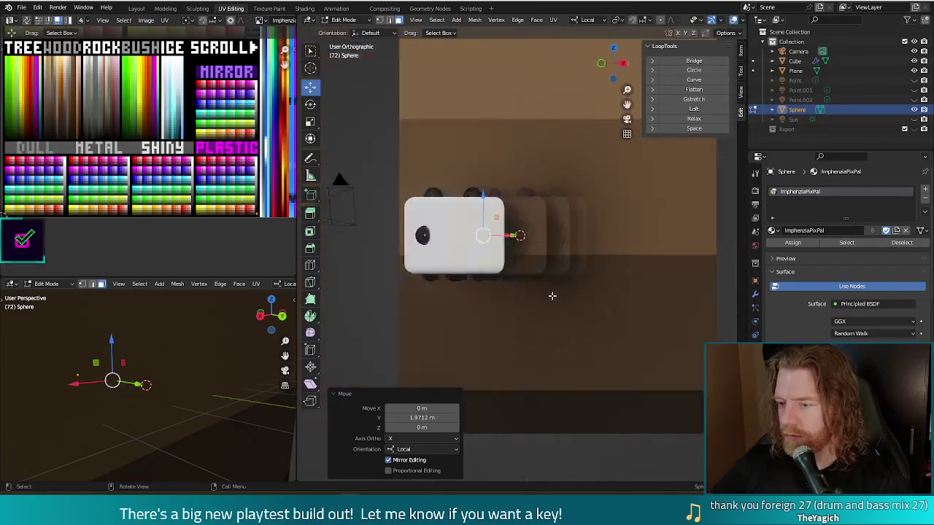
key(ctrl+KP_1)
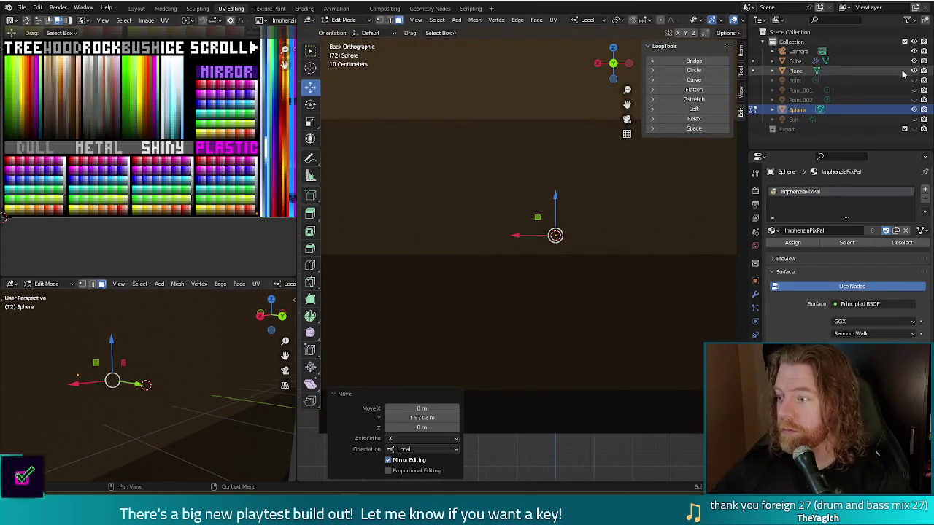
click(914, 70)
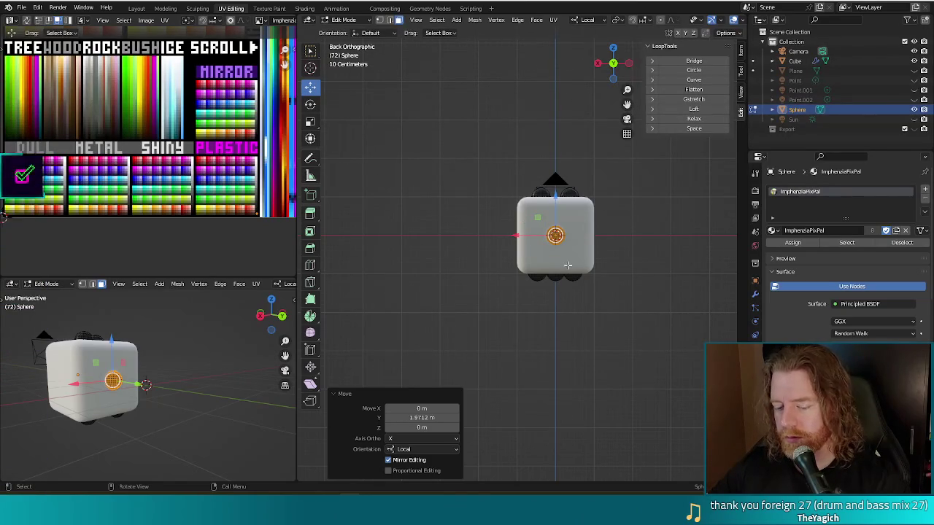
key(shift+d)
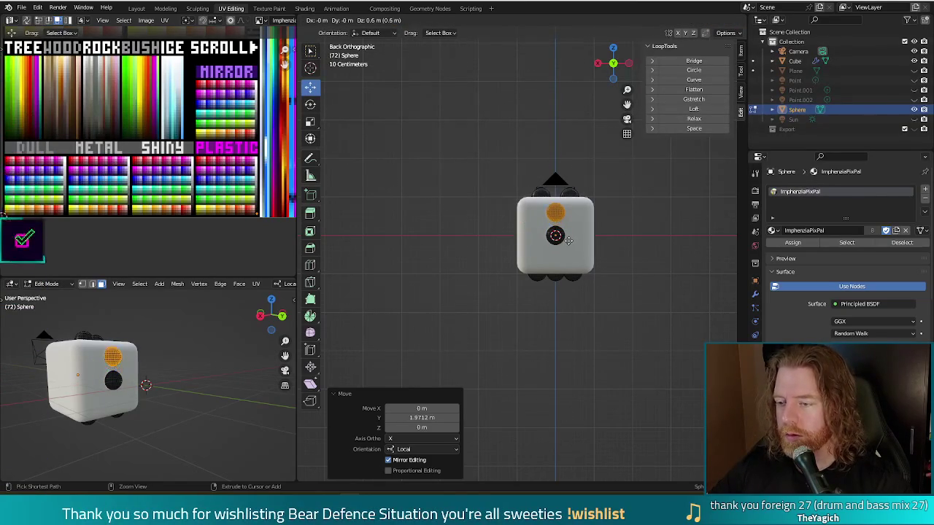
Add pips 0.6 m above and below the original to form a column of three
click(568, 241)
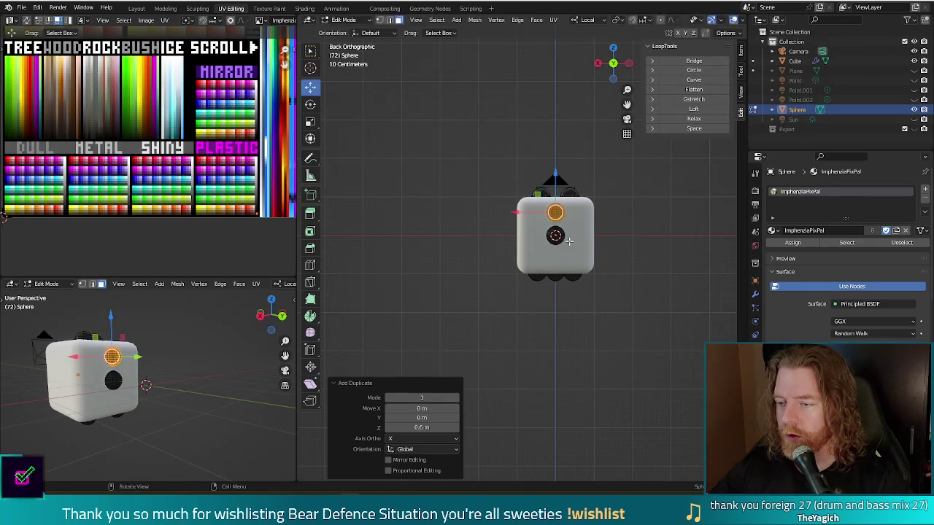
key(alt+a)
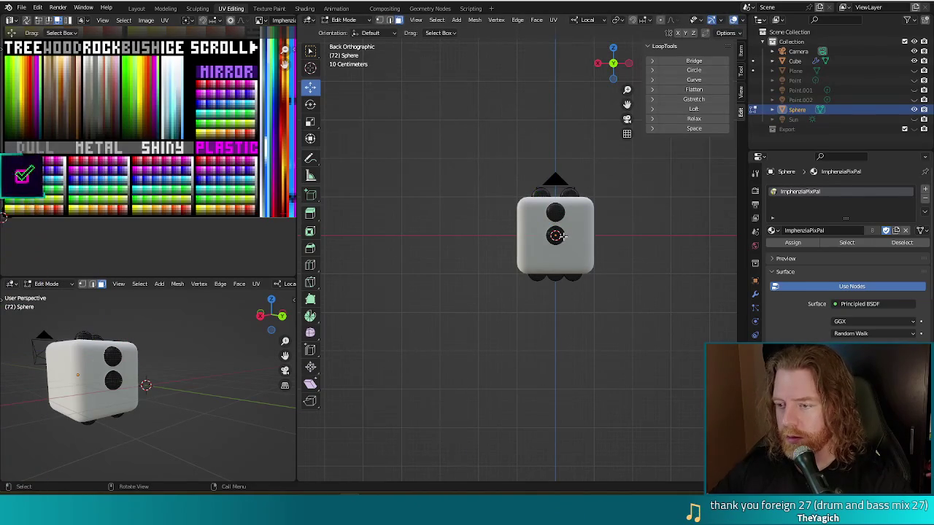
key(l)
key(g)
key(z)
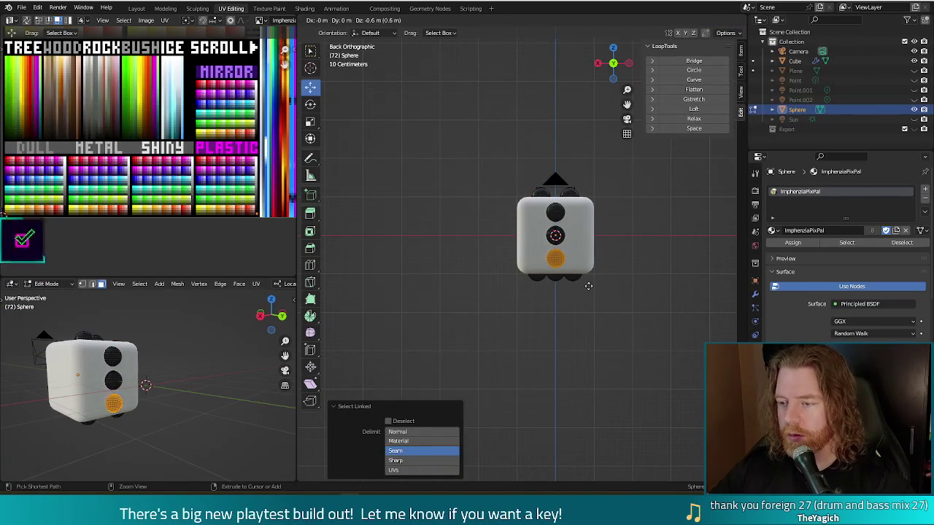
click(584, 281)
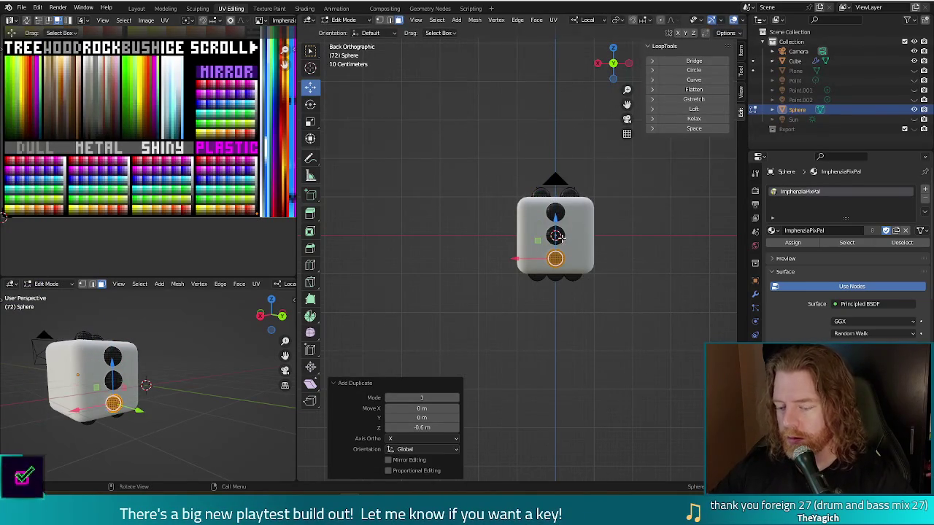
Copy the column 0.8 m sideways, then shift pips about 0.4 m to centre both columns
key(l)
key(l)
key(g)
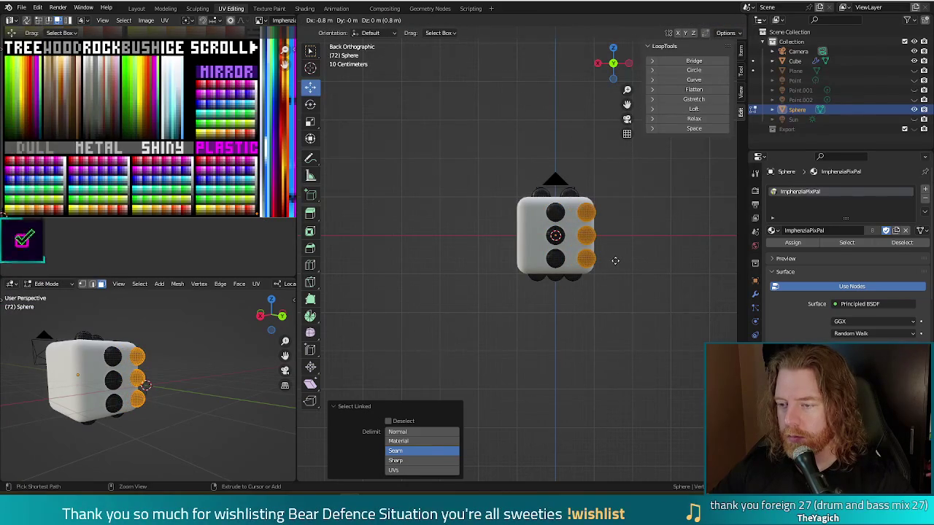
click(613, 260)
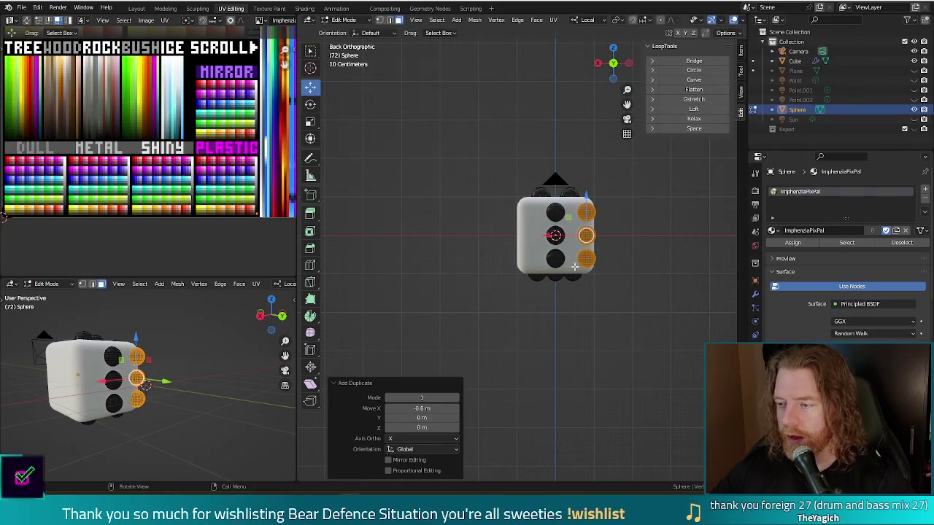
key(l)
key(l)
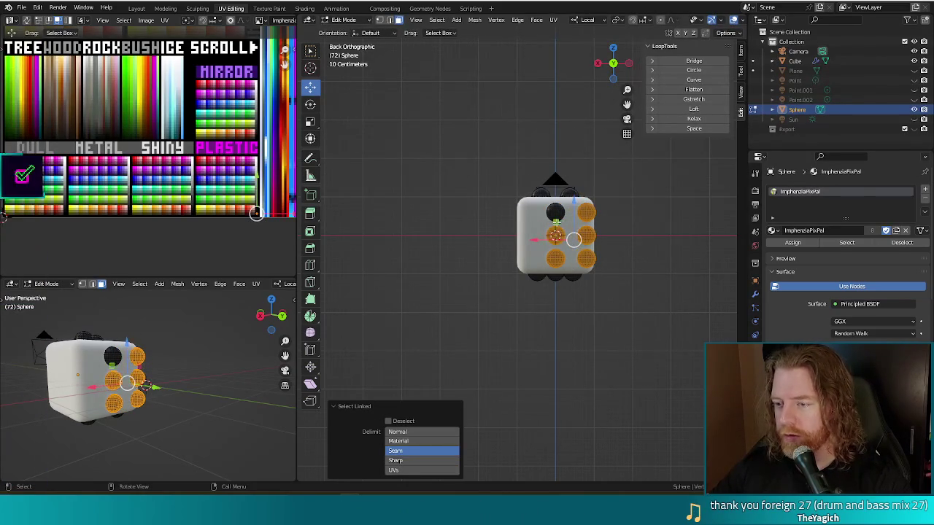
key(l)
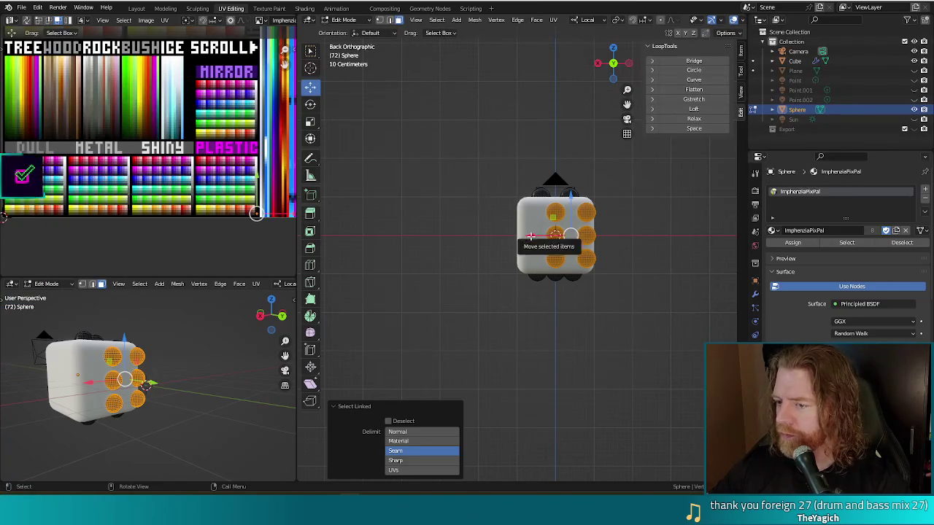
key(g)
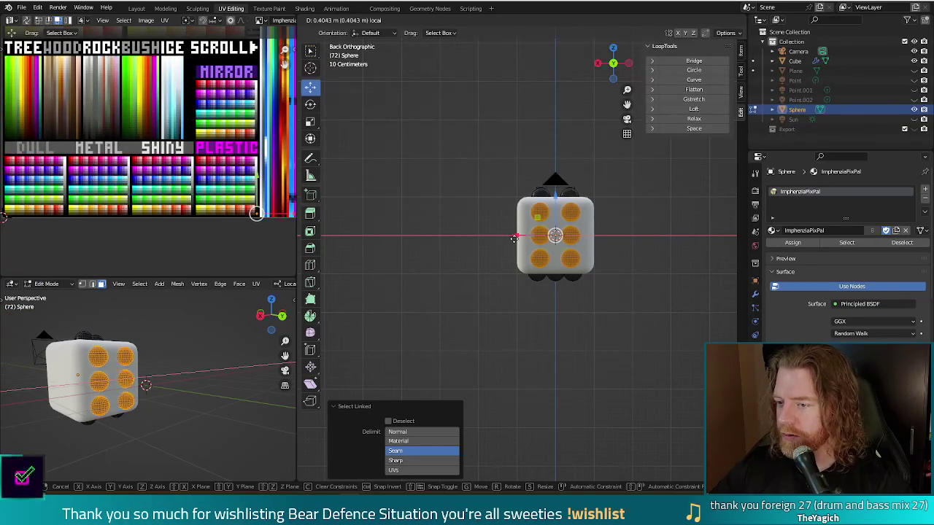
click(516, 239)
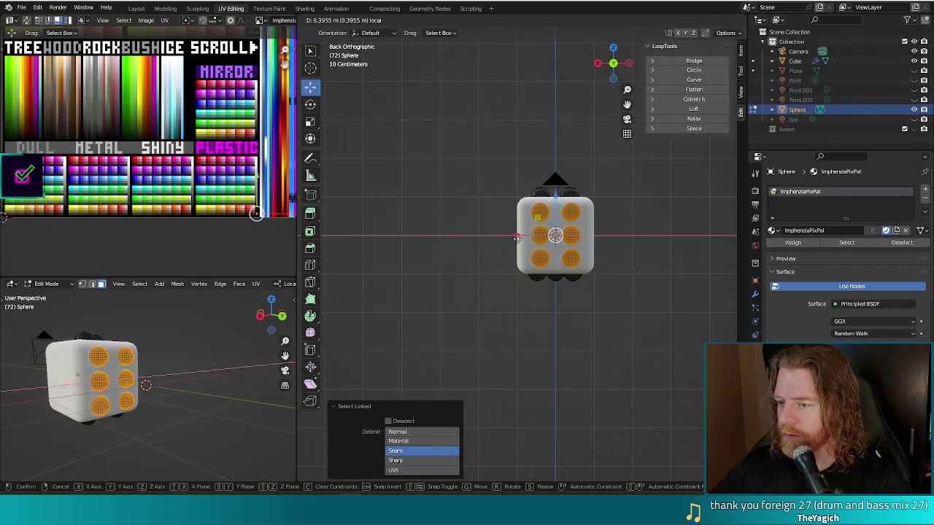
click(610, 345)
mouse_move(654, 299)
middle_down()
mouse_move(519, 354)
mouse_move(432, 306)
middle_up()
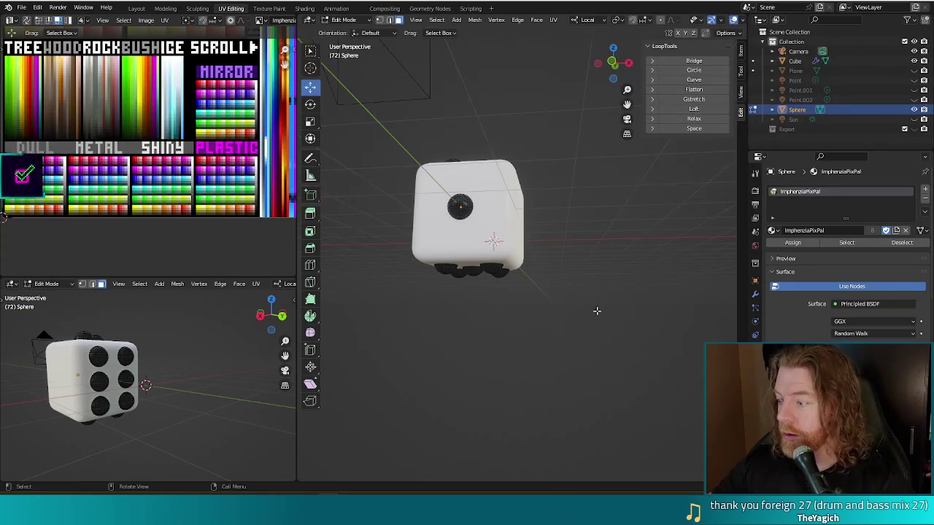
ctrl+right_drag(588, 326, 588, 357)
mouse_move(587, 356)
middle_down()
mouse_move(564, 290)
mouse_move(577, 356)
mouse_move(556, 285)
mouse_move(530, 240)
mouse_move(563, 263)
mouse_move(556, 219)
mouse_move(568, 185)
mouse_move(511, 267)
mouse_move(416, 367)
mouse_move(511, 292)
mouse_move(580, 271)
middle_up()
middle_drag(583, 222, 534, 211)
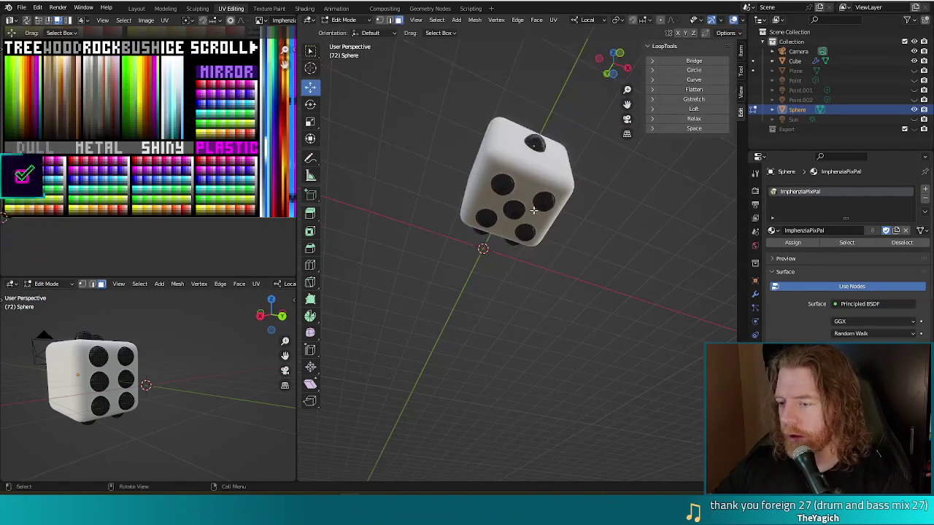
key(l)
key(l)
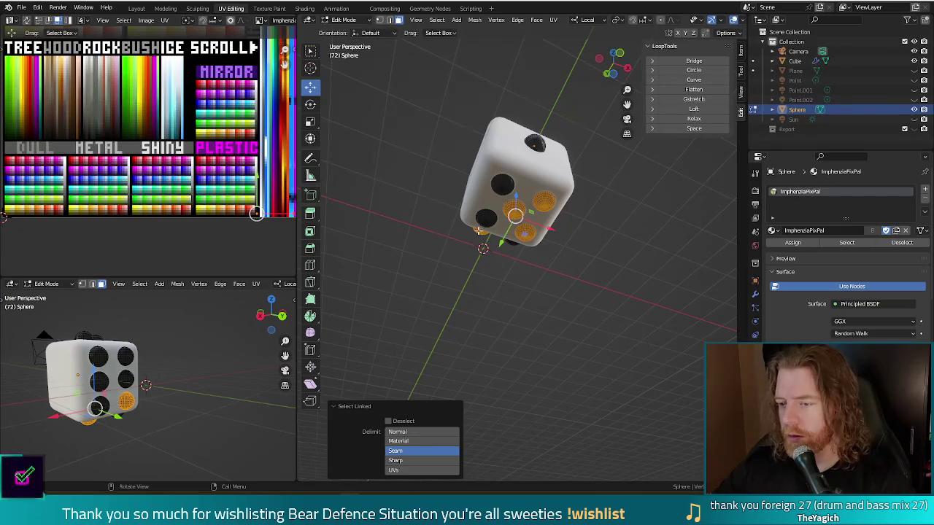
Select the five-pip pattern, duplicate it in place, and rotate the copy -90° in Front view
key(l)
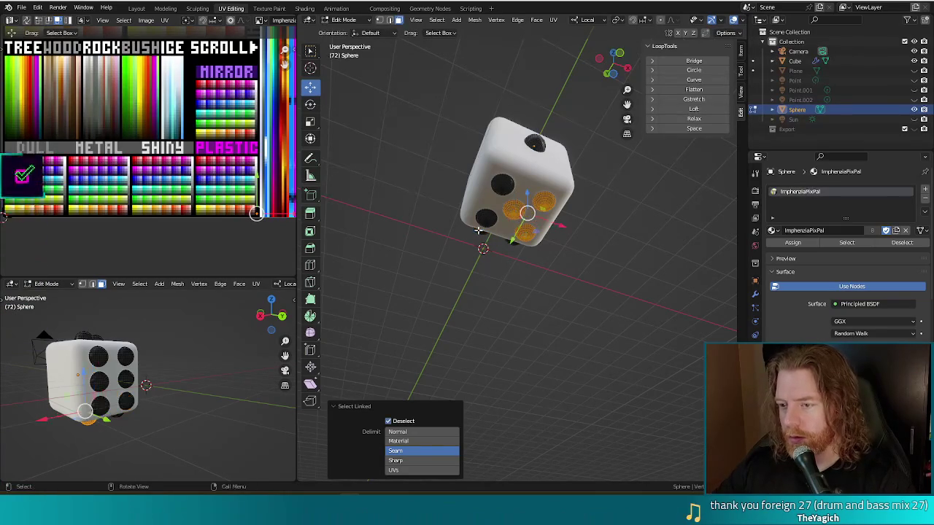
key(l)
middle_drag(567, 267, 553, 267)
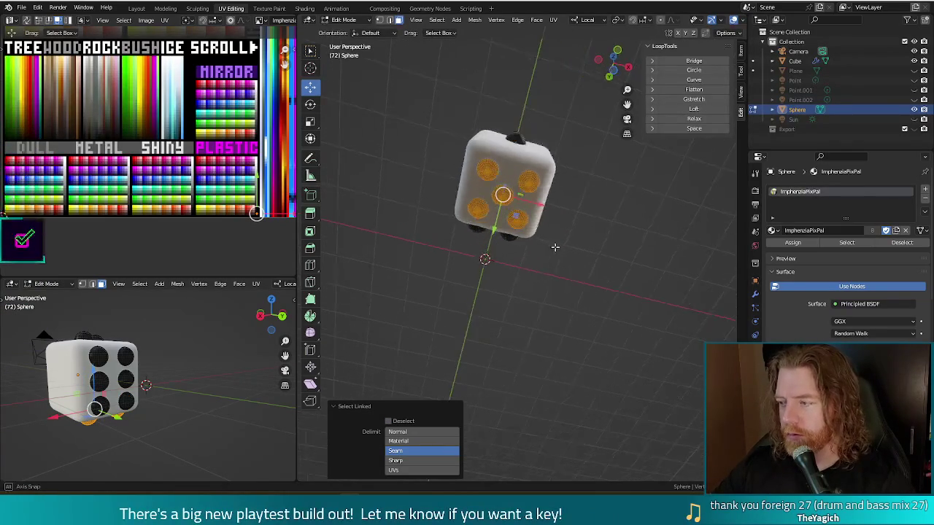
key(shift+d)
right_click(545, 266)
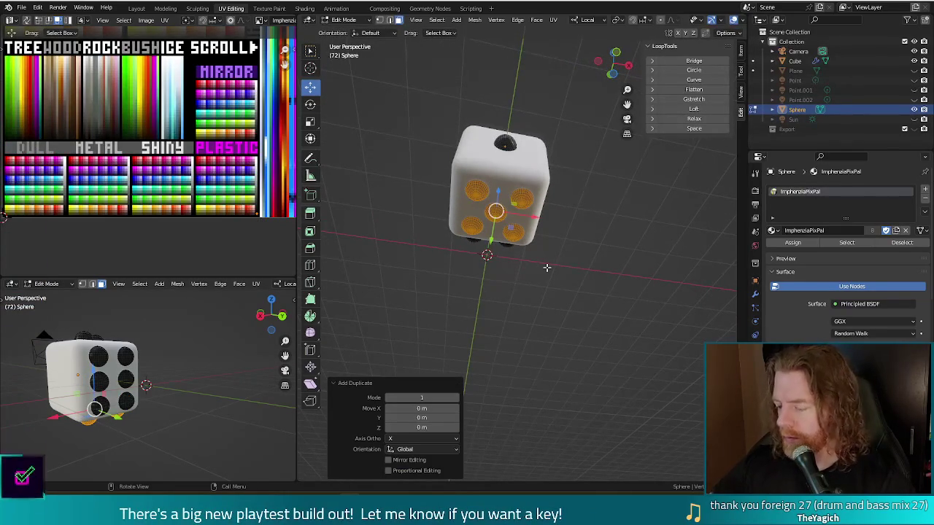
key(KP_3)
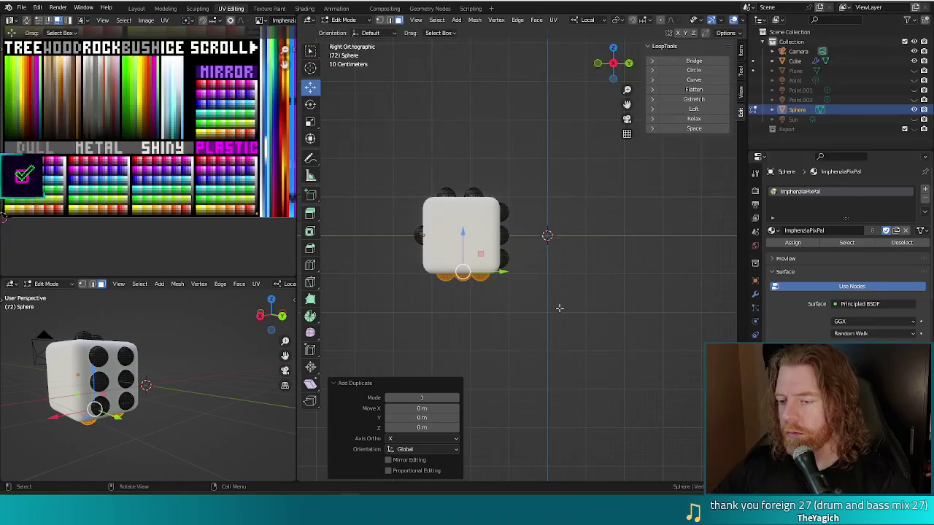
key(KP_1)
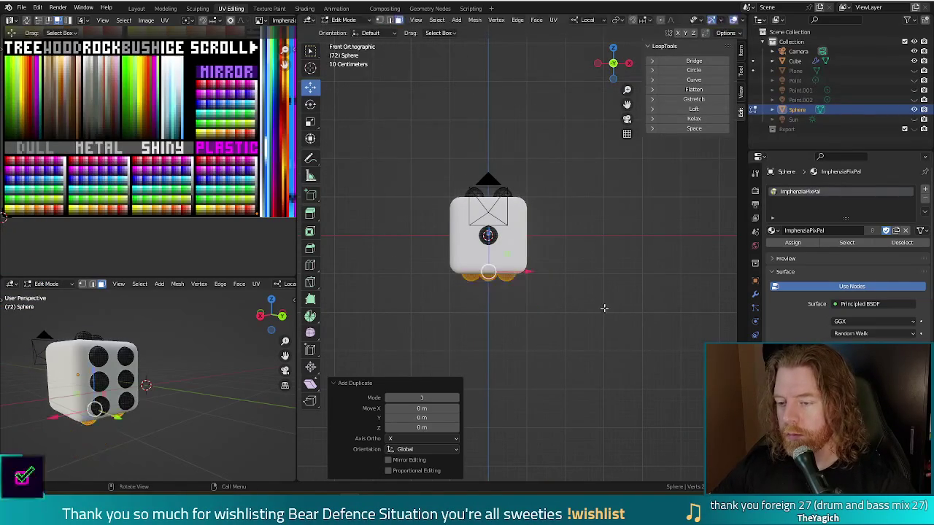
text(r-90)
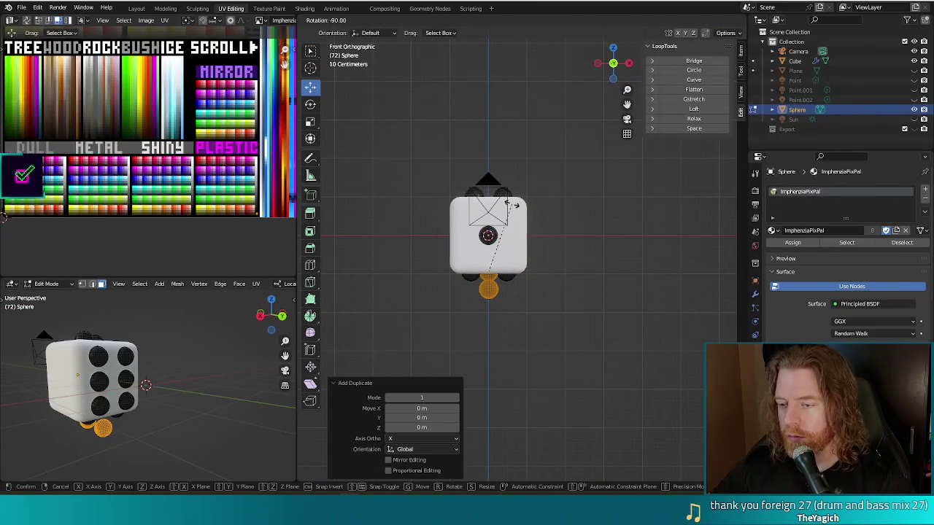
key(Return)
Move the rotated pips onto the die's right face and fine-tune their position in Right view
key(g)
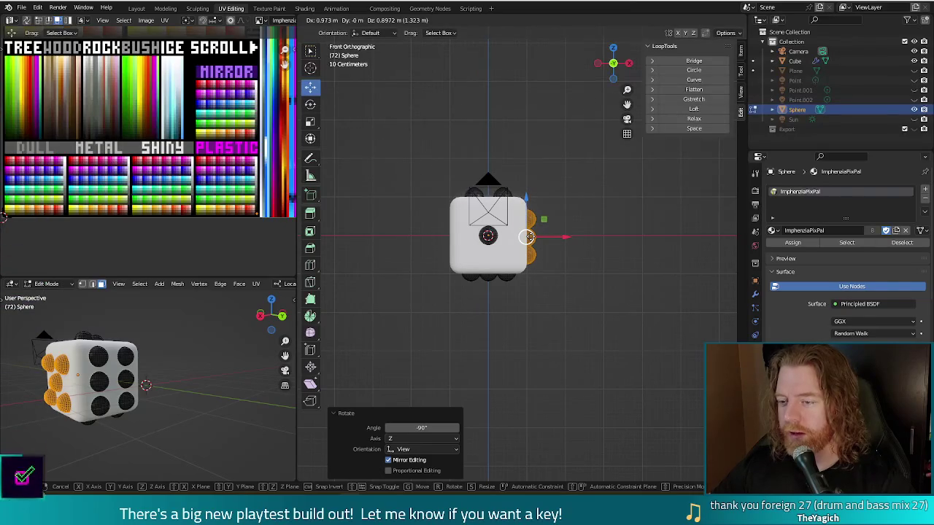
click(528, 237)
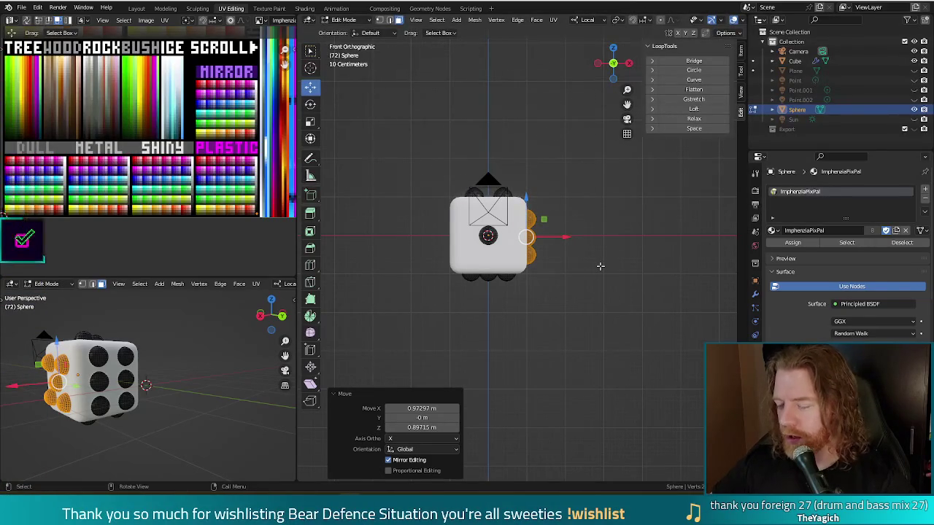
key(KP_3)
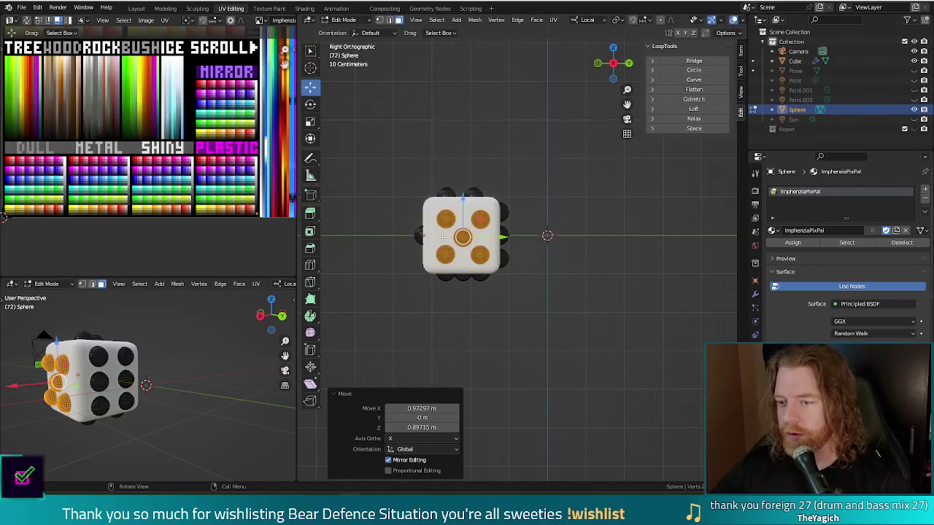
key(g)
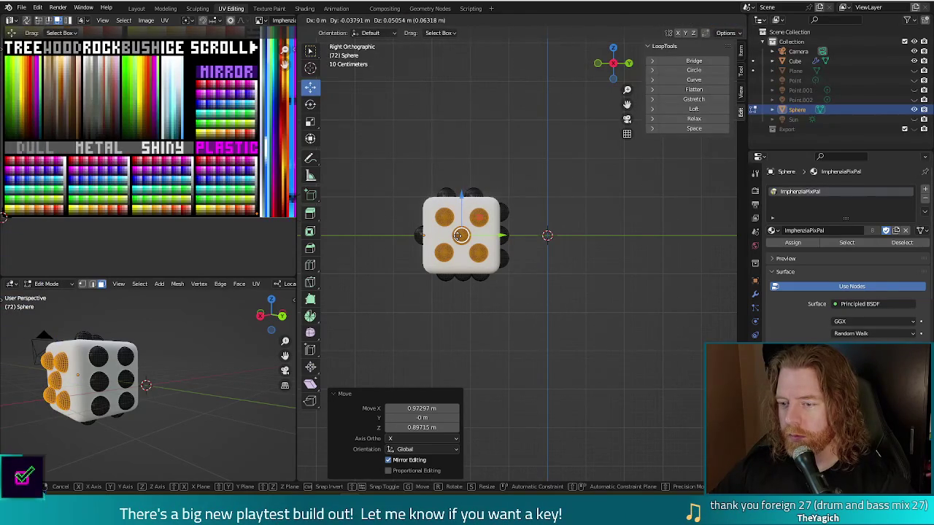
click(460, 235)
key(alt+a)
mouse_move(449, 299)
middle_down()
mouse_move(435, 316)
mouse_move(491, 304)
middle_up()
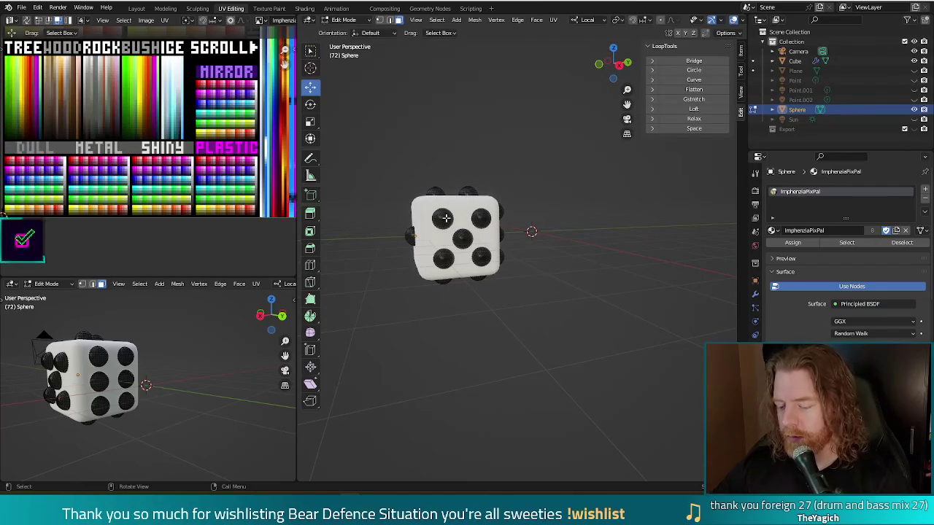
Delete one pip on the side face, then undo the deletion
key(l)
key(x)
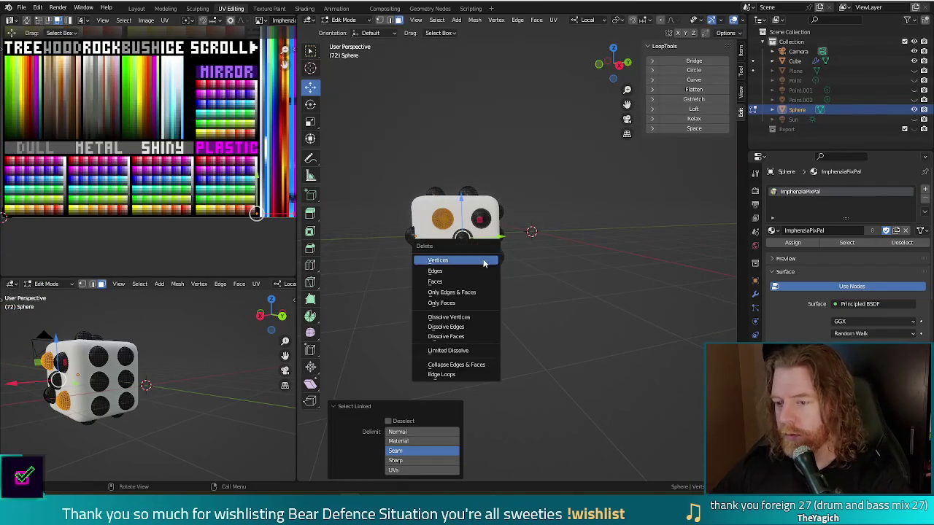
click(479, 263)
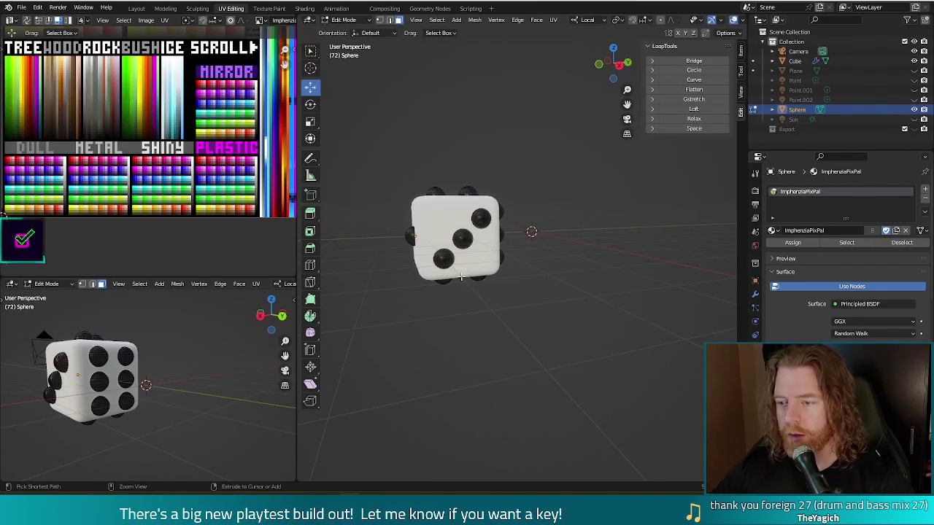
key(ctrl+z)
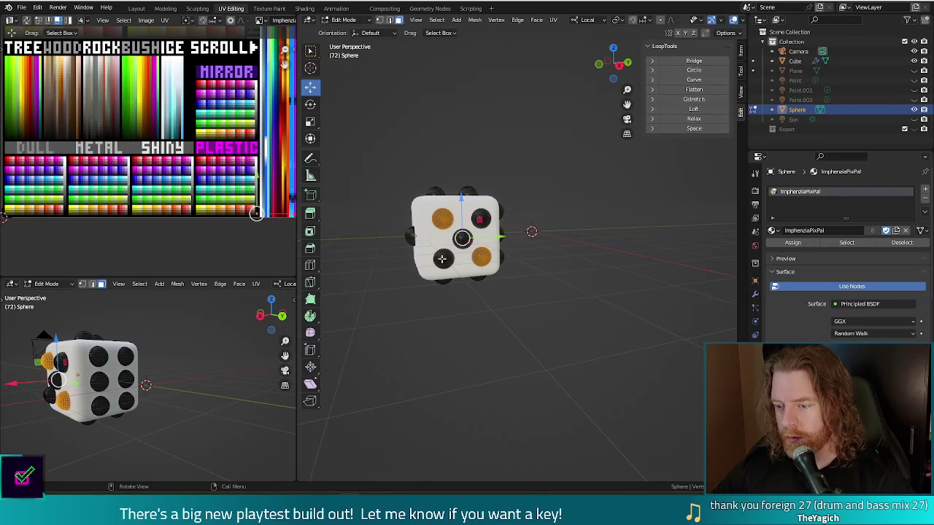
Duplicate the selected side pips and move the copies -1.9712 m along X to the opposite face
key(l)
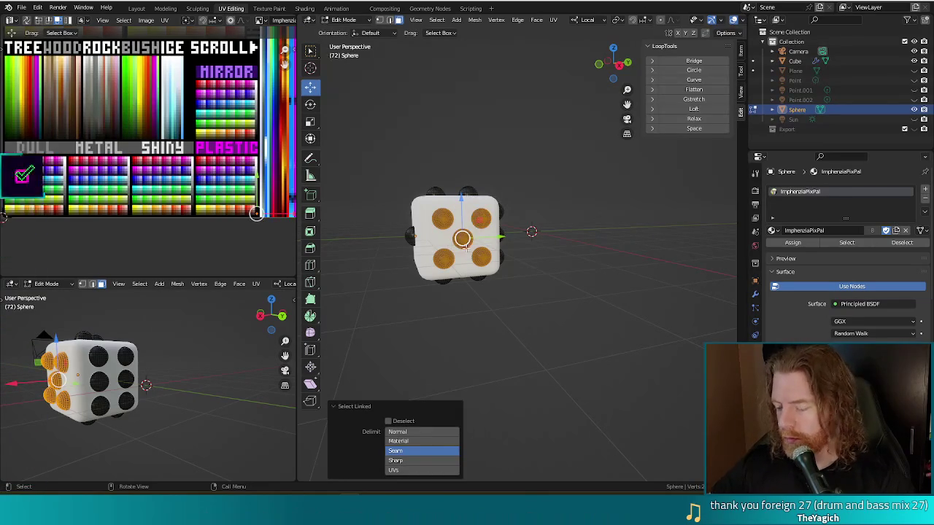
key(KP_1)
key(shift+d)
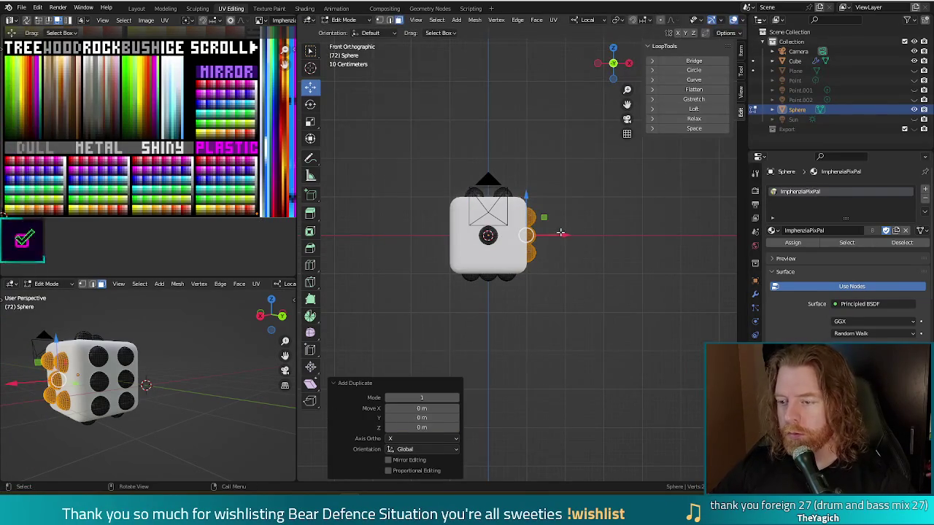
key(x)
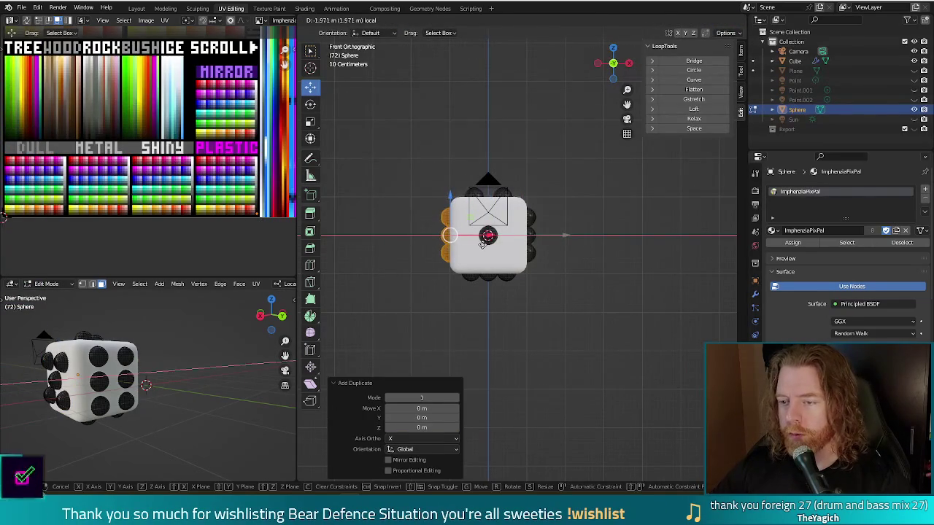
click(481, 244)
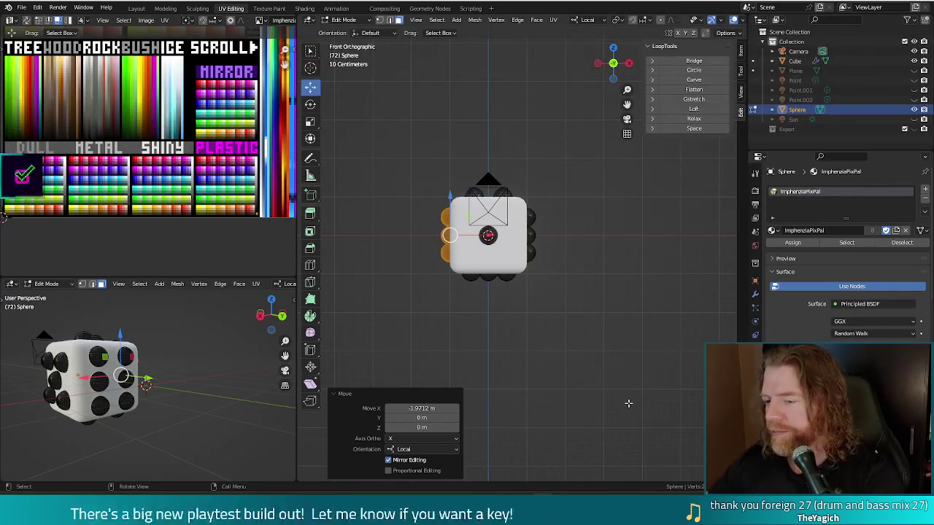
click(488, 340)
middle_drag(488, 340, 573, 339)
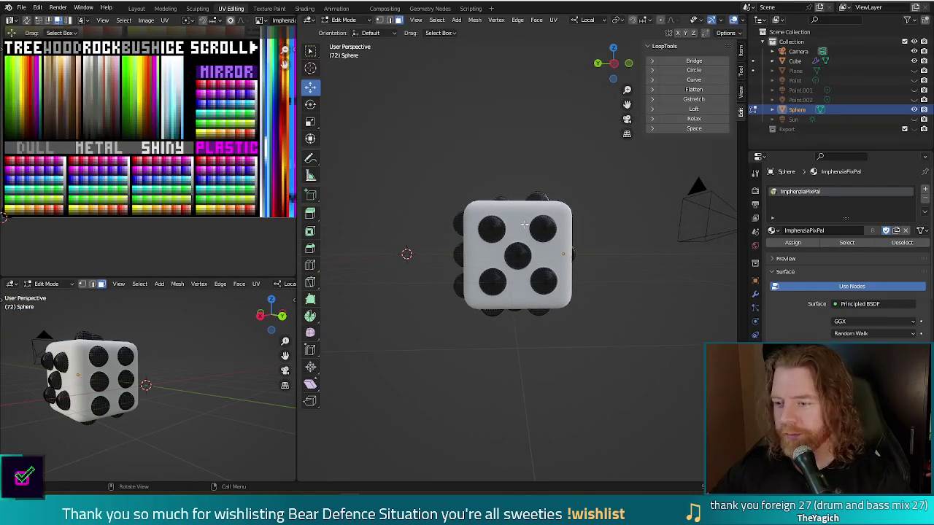
Delete the top-left pip on one face and the centre pip on another face
key(l)
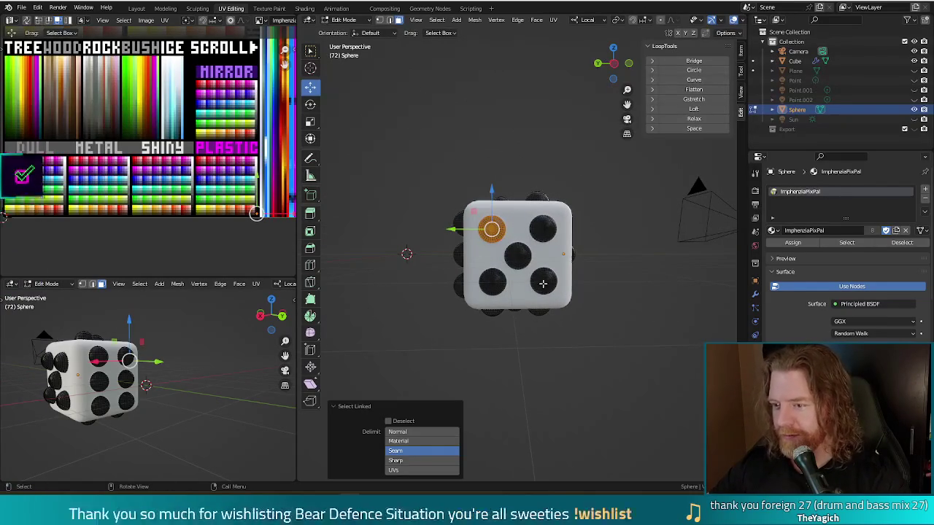
key(x)
click(544, 288)
mouse_move(544, 288)
middle_down()
mouse_move(533, 324)
mouse_move(457, 309)
mouse_move(526, 308)
middle_up()
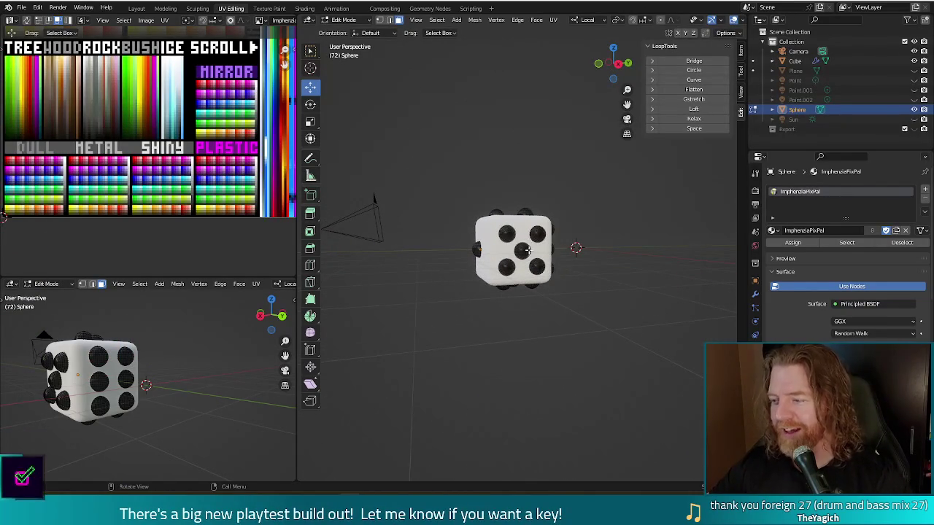
key(l)
key(x)
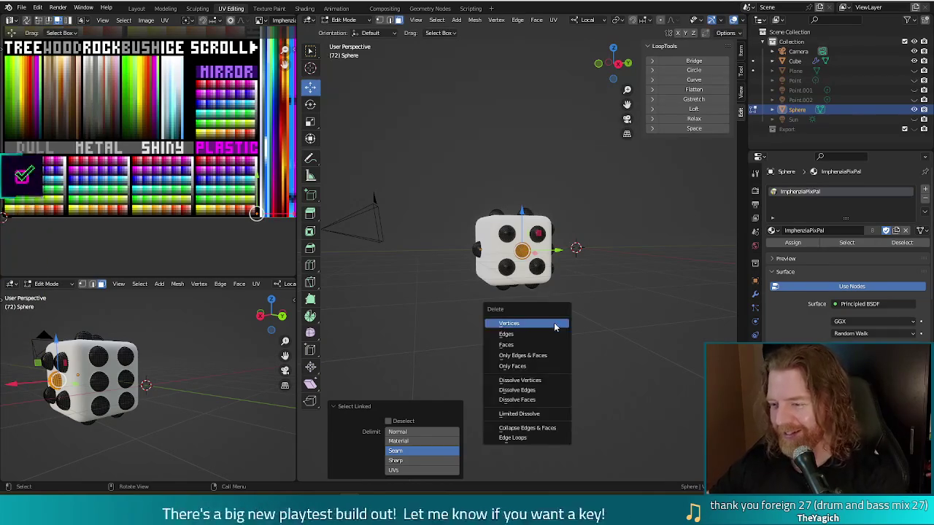
click(554, 324)
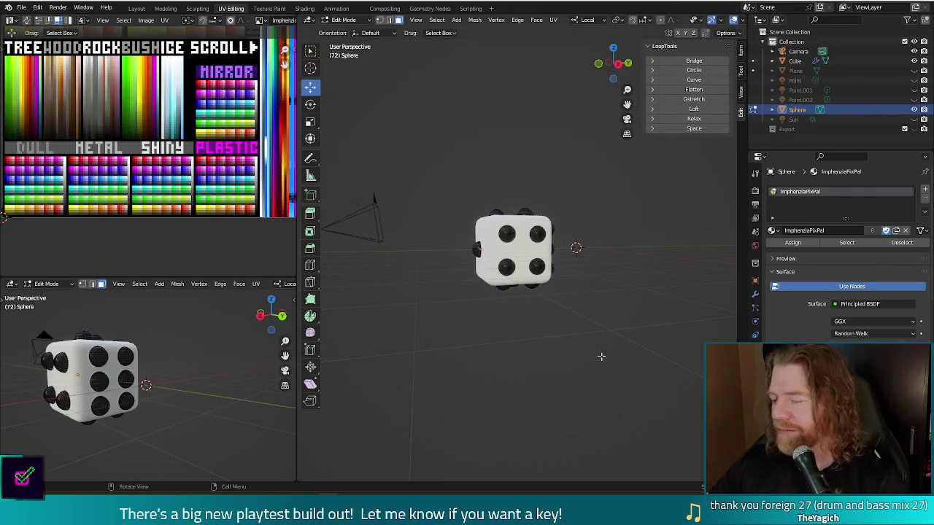
Return to Object Mode and select the die's Cube object
mouse_move(647, 292)
middle_down()
mouse_move(519, 209)
mouse_move(628, 301)
mouse_move(644, 297)
mouse_move(630, 297)
middle_up()
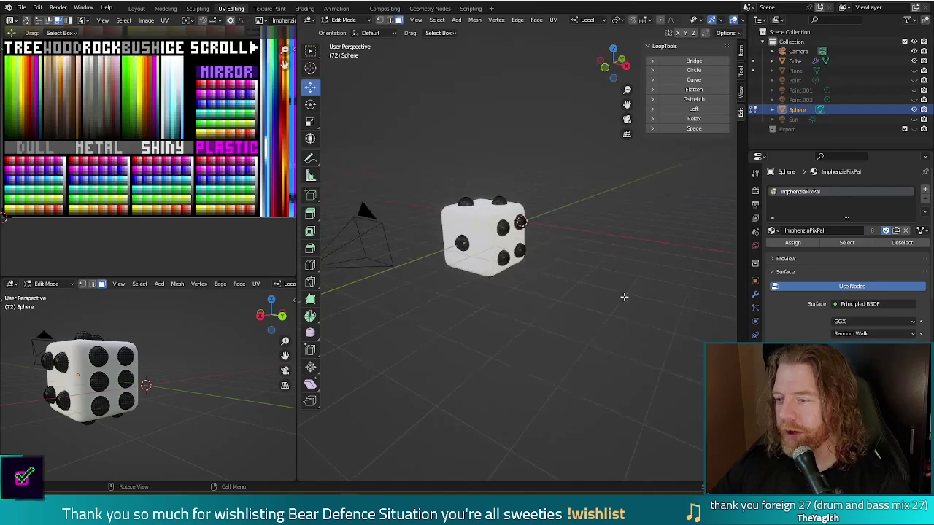
key(Tab)
middle_drag(632, 257, 538, 254)
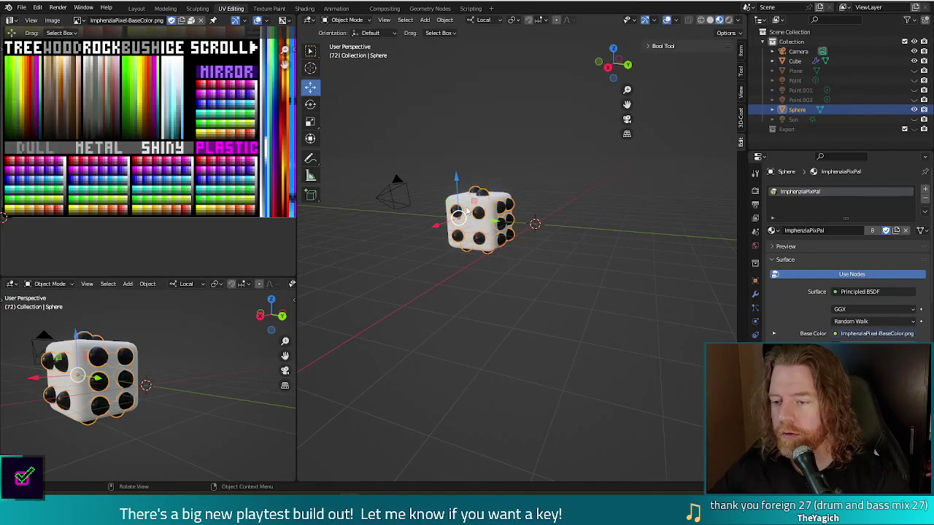
click(467, 207)
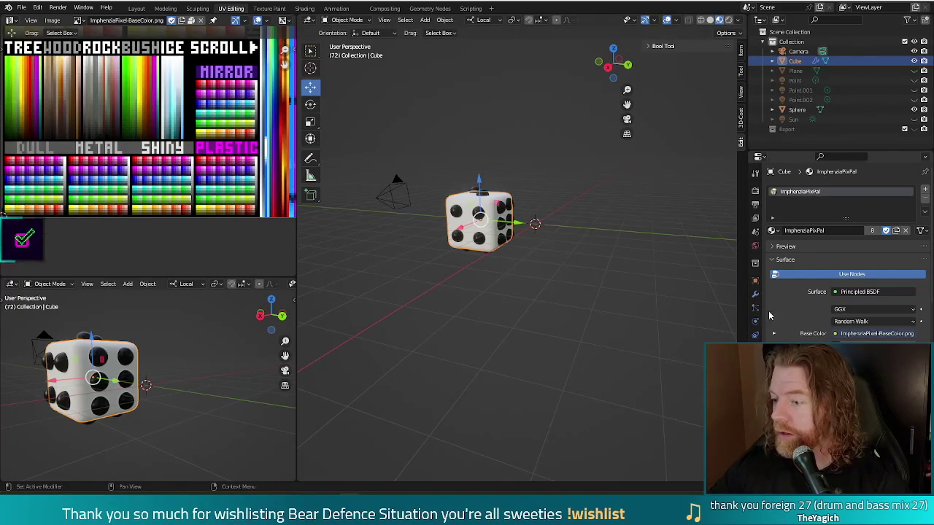
Add a Boolean modifier to the cube after the Bevel modifier
click(755, 293)
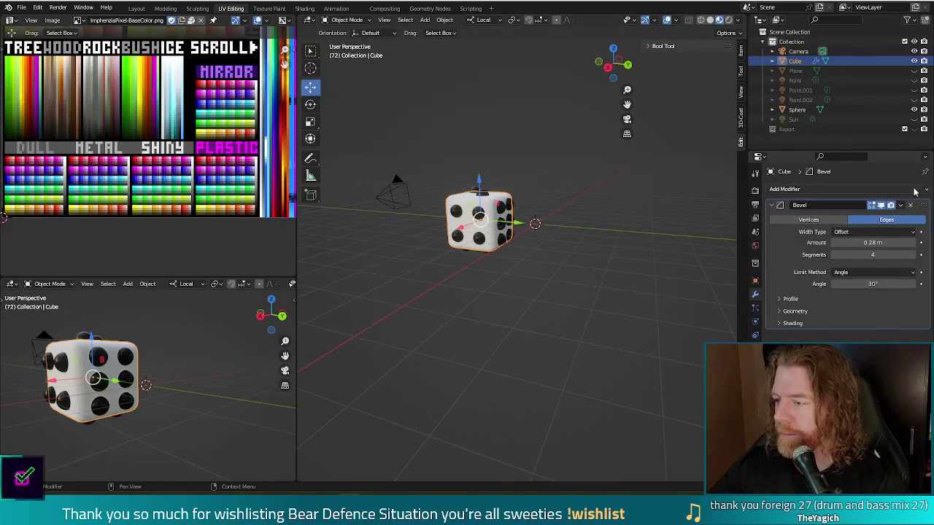
click(911, 190)
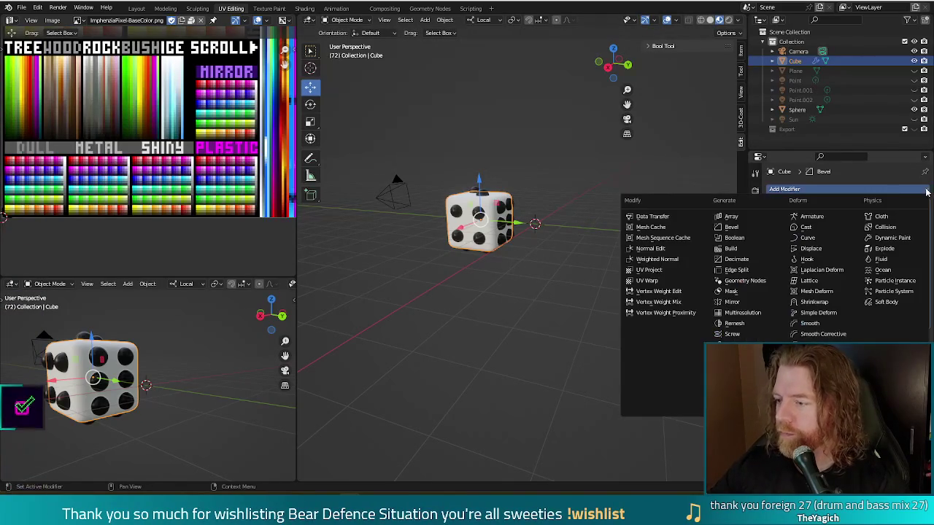
click(743, 239)
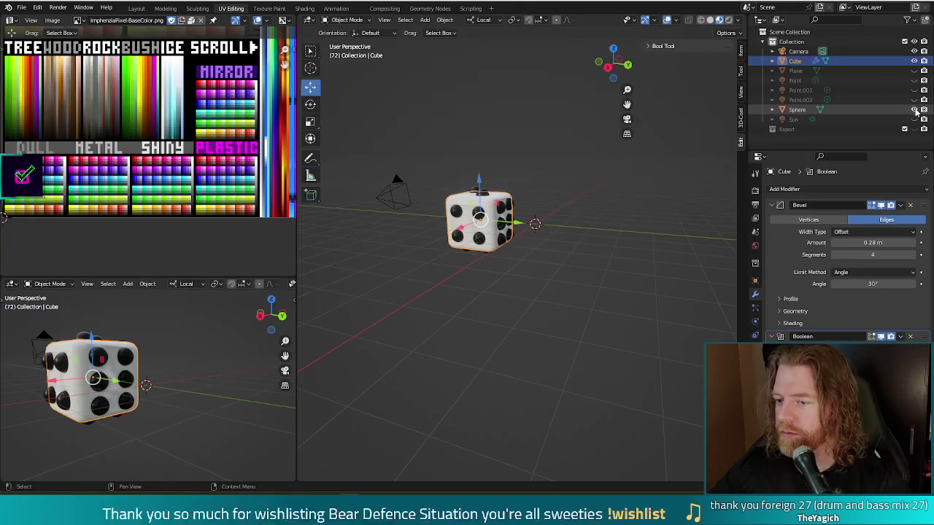
View the die upright from the front and select the cube for its object options
mouse_move(560, 270)
middle_down()
mouse_move(653, 291)
mouse_move(621, 289)
mouse_move(634, 241)
mouse_move(552, 304)
mouse_move(511, 282)
mouse_move(519, 198)
mouse_move(551, 157)
mouse_move(533, 182)
middle_up()
scroll(500, 191, up, 5)
mouse_move(472, 183)
middle_down()
mouse_move(510, 234)
mouse_move(534, 142)
mouse_move(555, 219)
mouse_move(569, 234)
middle_up()
click(540, 182)
right_click(633, 279)
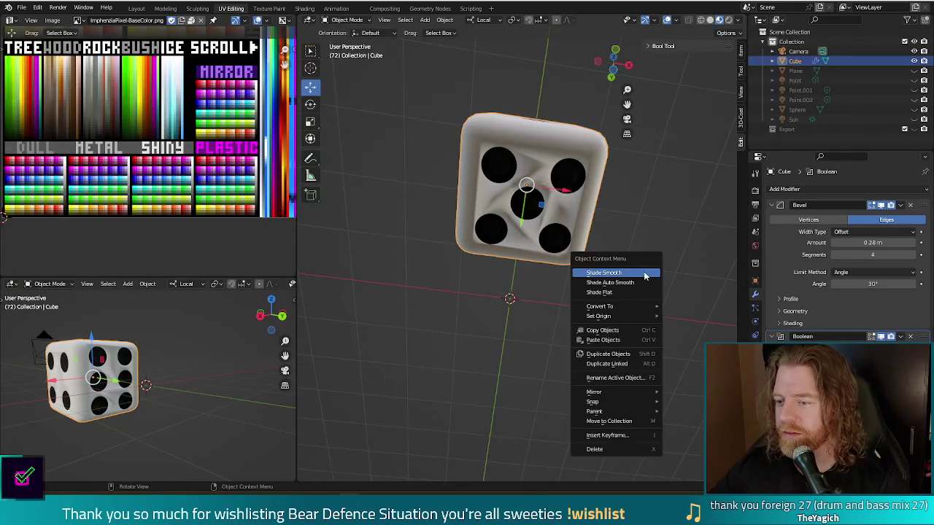
Smooth-shade the cube and preview the die with two F12 renders
click(628, 284)
mouse_move(643, 251)
middle_down()
mouse_move(520, 355)
mouse_move(396, 346)
mouse_move(432, 390)
middle_up()
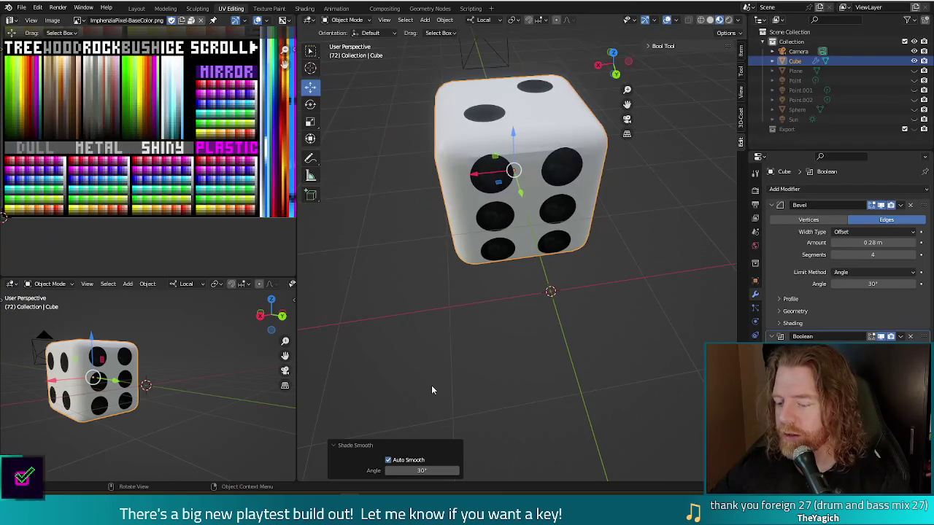
key(F12)
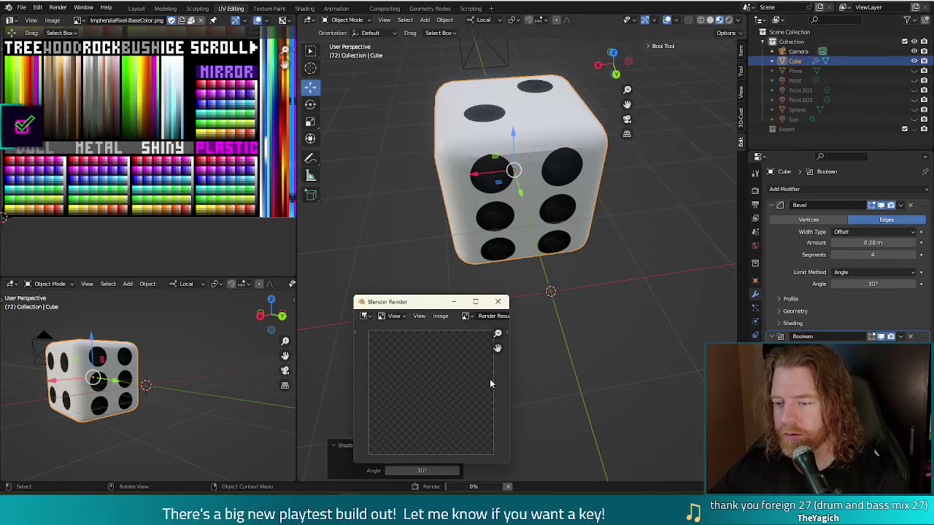
click(500, 303)
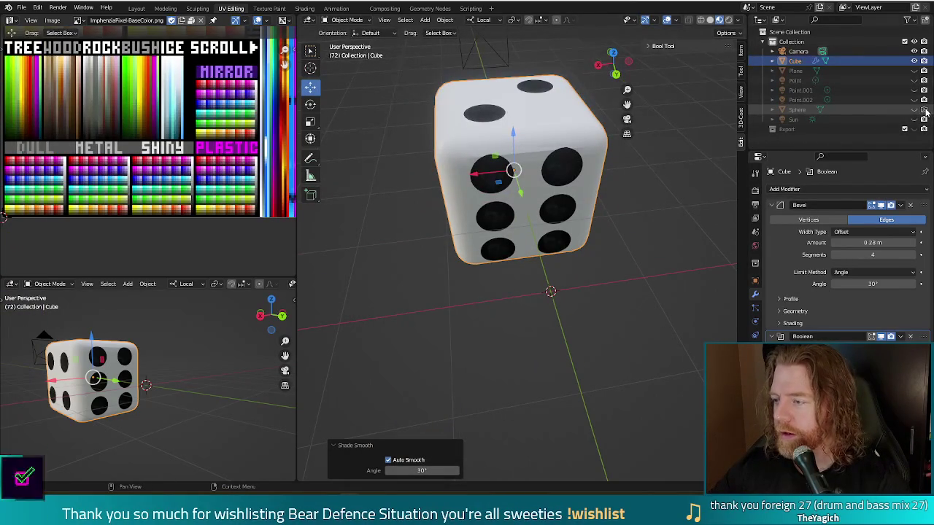
key(F12)
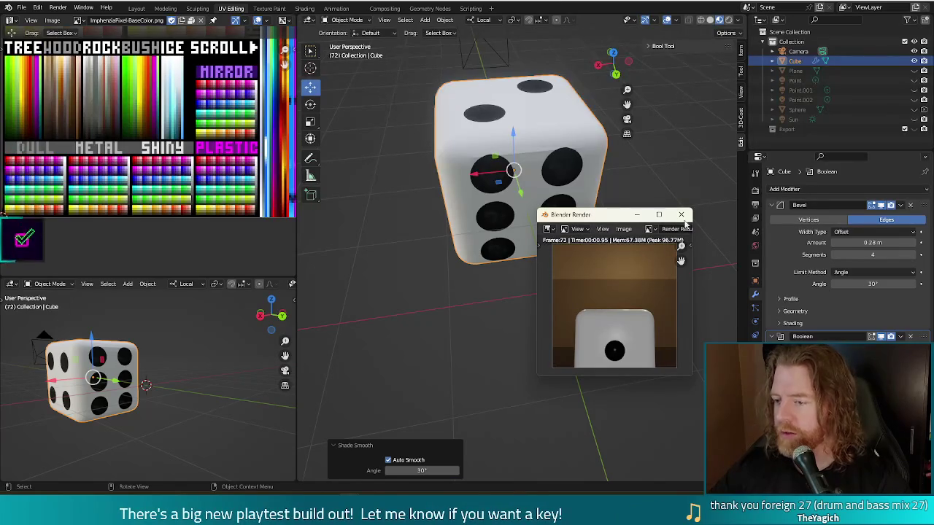
click(681, 215)
Unhide the Sphere pip cutters and enter Edit Mode on the Sphere mesh
mouse_move(647, 236)
middle_down()
mouse_move(407, 248)
mouse_move(627, 248)
mouse_move(565, 256)
middle_up()
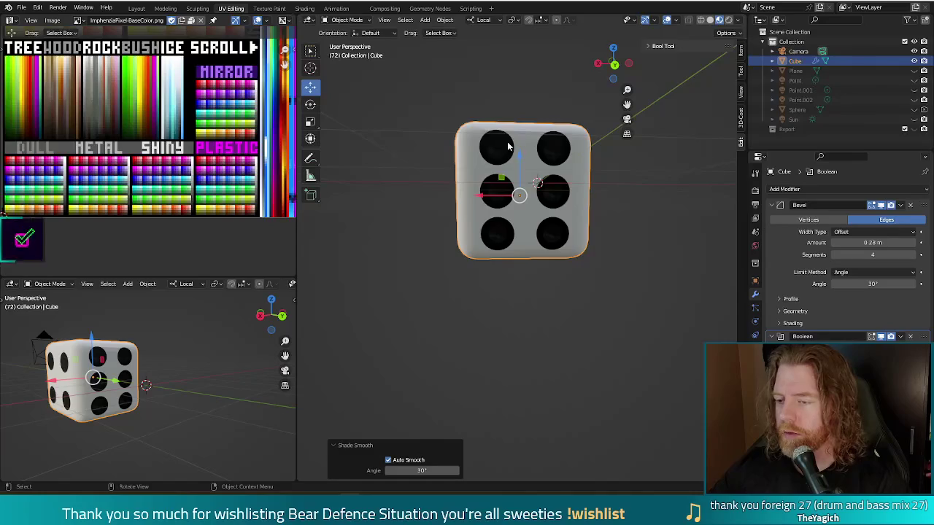
mouse_move(509, 190)
middle_down()
mouse_move(607, 254)
mouse_move(577, 267)
mouse_move(595, 292)
mouse_move(632, 271)
mouse_move(570, 210)
middle_up()
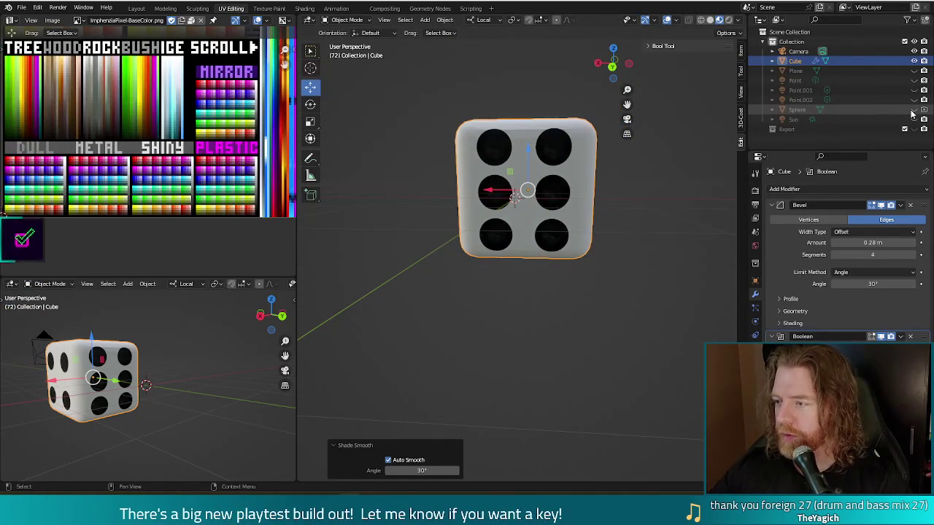
click(914, 109)
click(568, 194)
key(Tab)
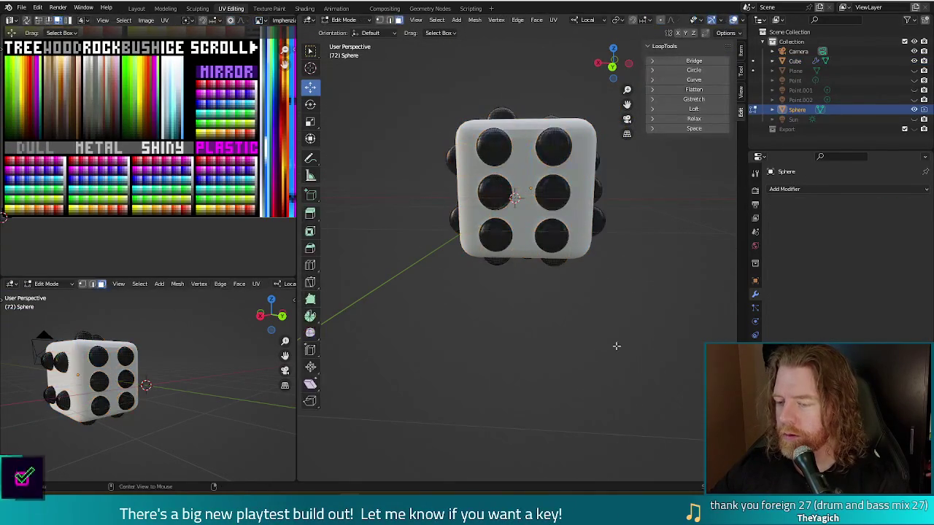
In Back Orthographic view, lower the six face's two top pips toward the middle row
middle_drag(564, 205, 587, 322)
key(l)
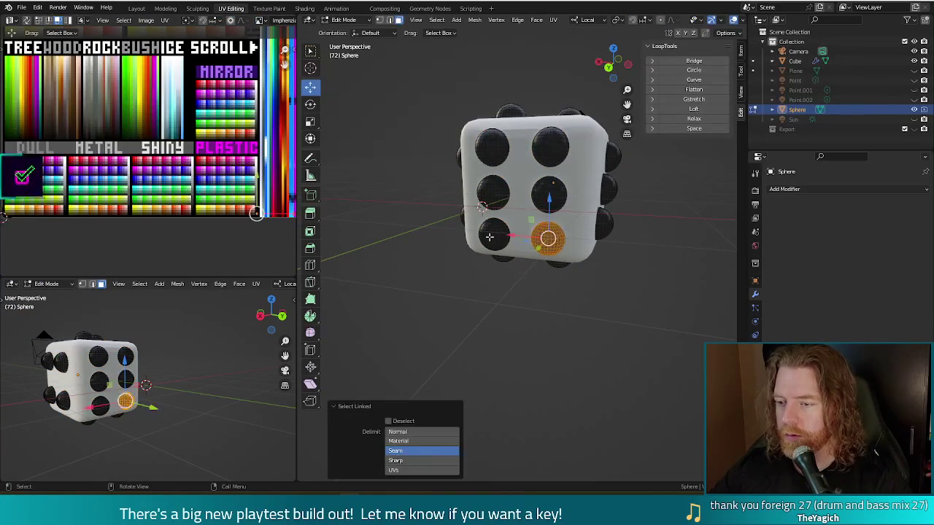
key(l)
key(l)
key(l)
key(l)
key(l)
middle_drag(496, 149, 522, 303)
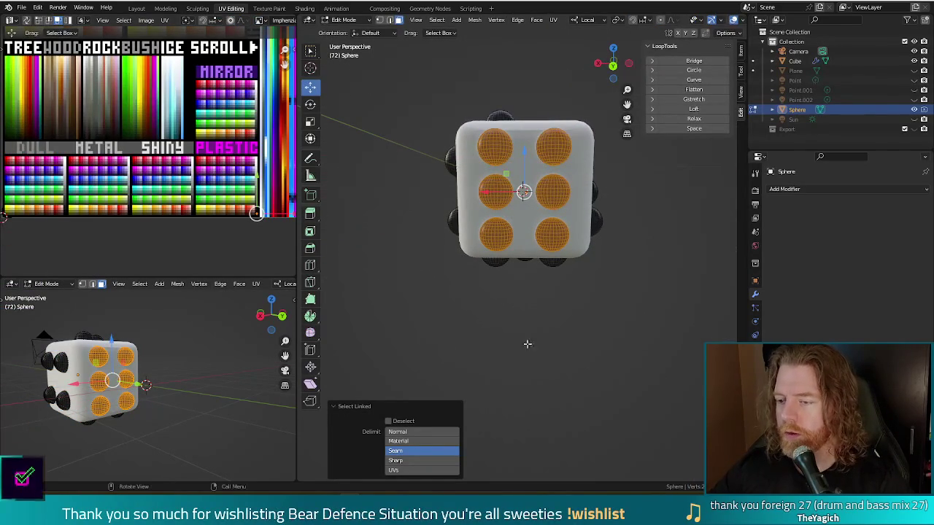
click(538, 323)
key(l)
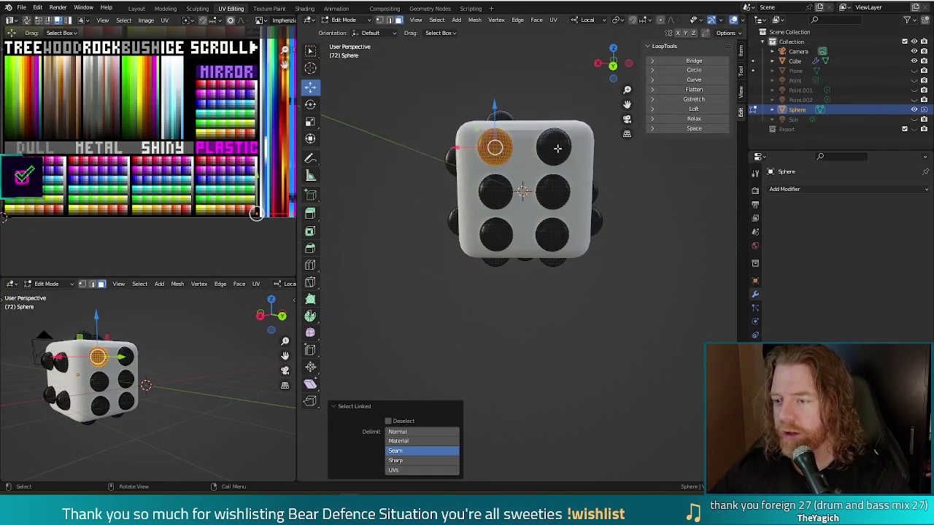
key(l)
middle_drag(554, 150, 574, 161)
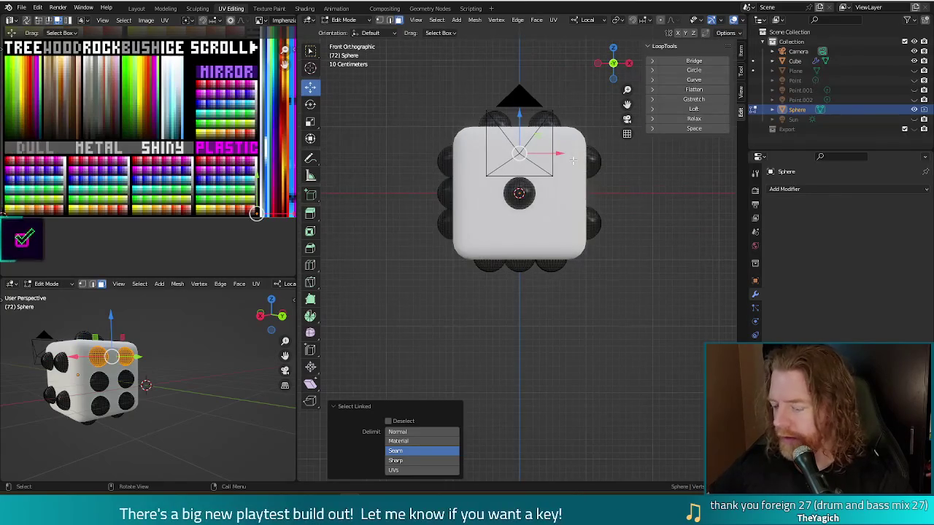
key(ctrl+KP_1)
drag(524, 113, 523, 117)
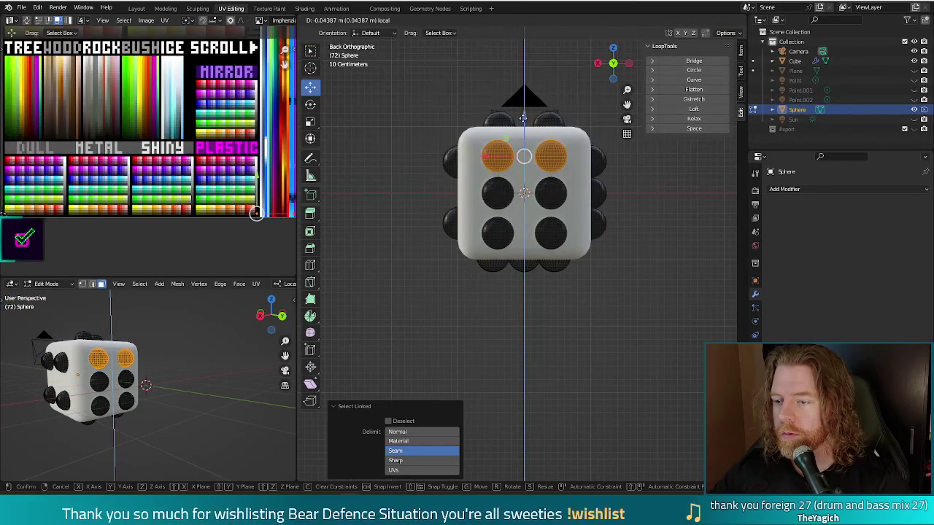
drag(522, 118, 523, 121)
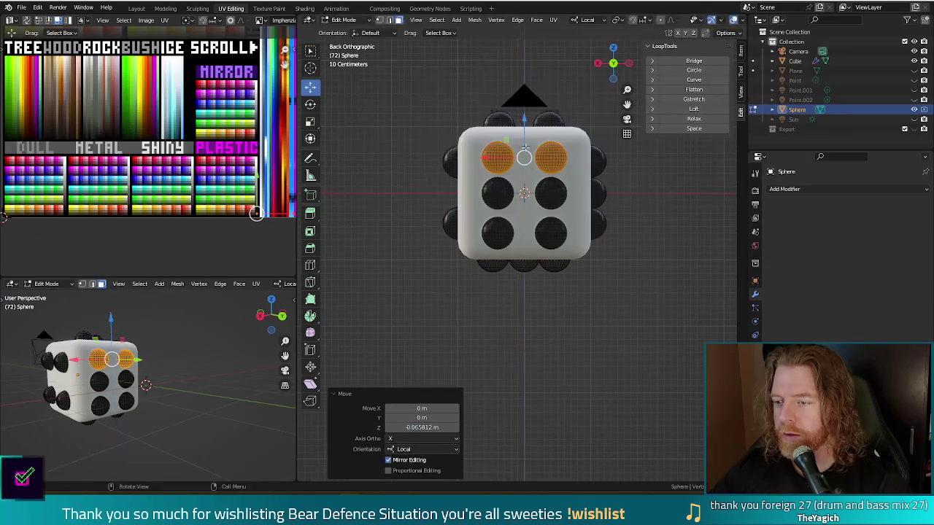
Raise the two bottom pips on the six face toward the middle row
click(496, 300)
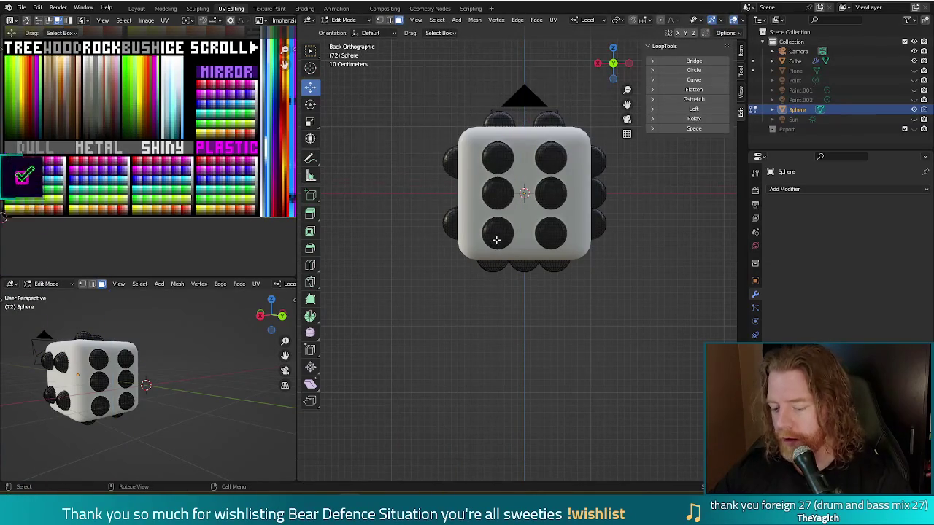
key(l)
key(l)
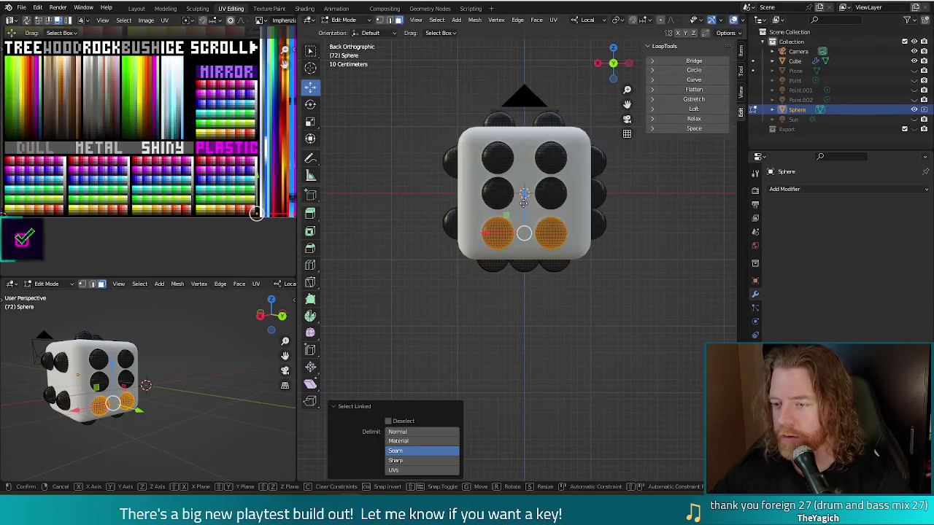
drag(523, 203, 523, 196)
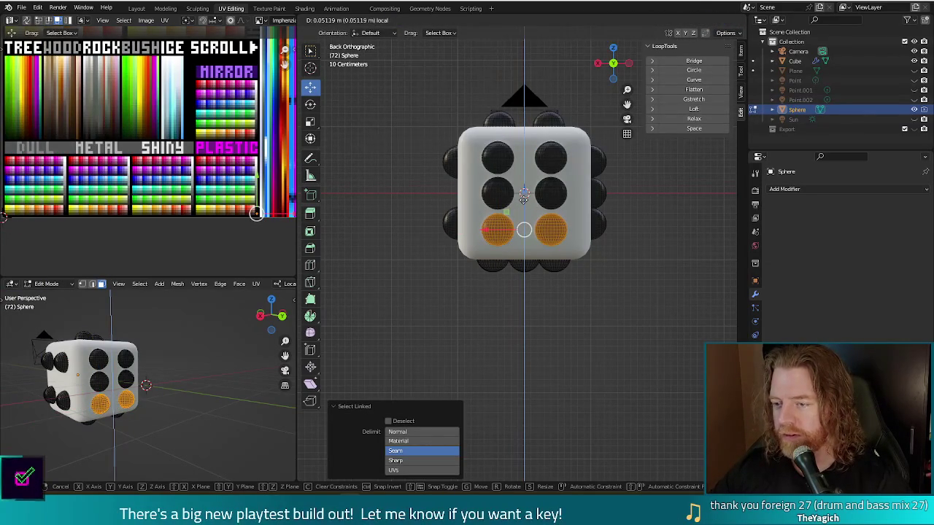
click(523, 197)
Deselect, return to Object Mode and hide the cutter spheres with H
click(604, 343)
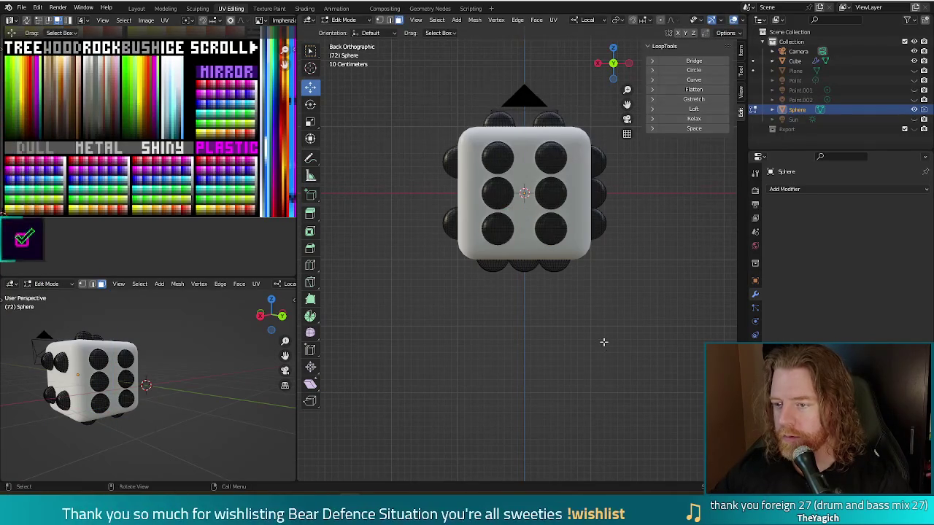
key(Tab)
mouse_move(643, 285)
middle_down()
mouse_move(562, 310)
mouse_move(608, 306)
mouse_move(471, 263)
mouse_move(386, 289)
mouse_move(497, 286)
mouse_move(575, 217)
mouse_move(571, 150)
mouse_move(564, 327)
mouse_move(536, 323)
mouse_move(577, 341)
mouse_move(556, 285)
middle_up()
key(h)
scroll(561, 304, down, 4)
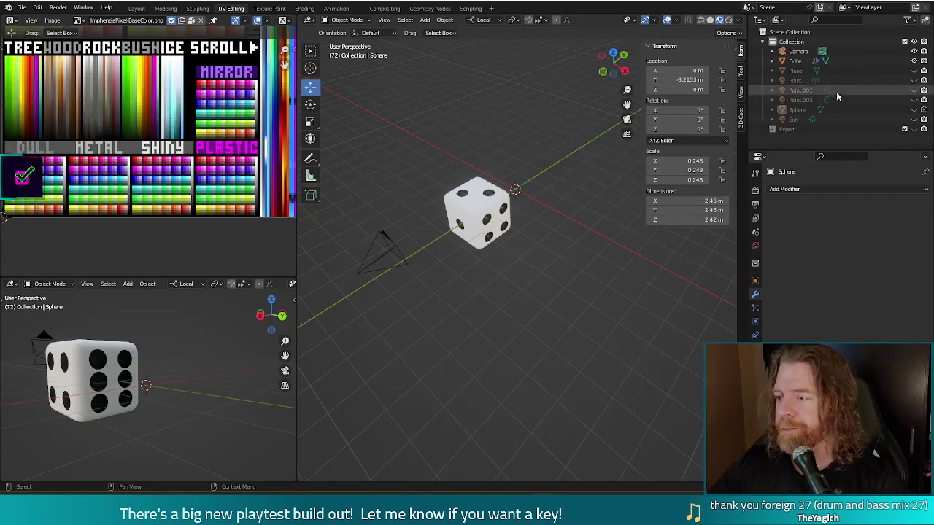
click(912, 73)
Unhide the backdrop Plane, orbit to see it behind the die, and select it
click(913, 71)
mouse_move(544, 331)
middle_down()
mouse_move(560, 260)
mouse_move(547, 259)
middle_up()
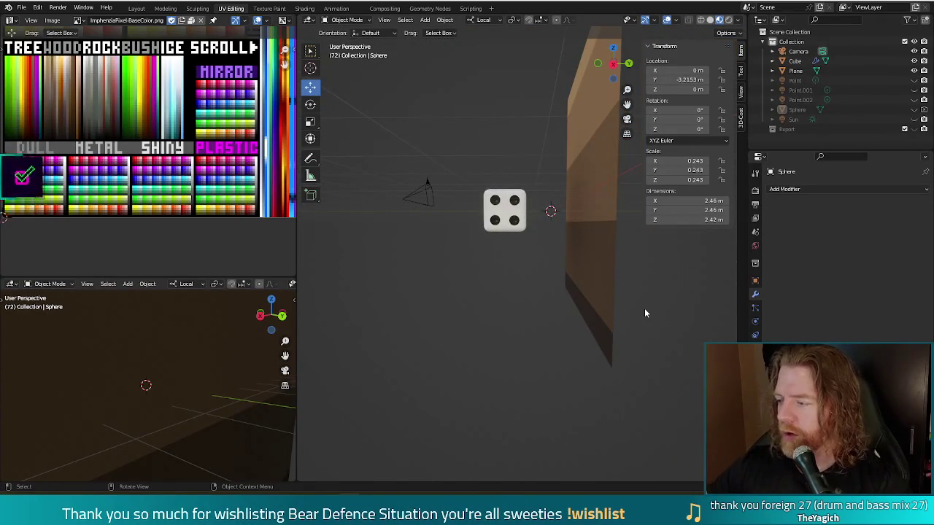
mouse_move(613, 313)
middle_down()
mouse_move(581, 258)
mouse_move(624, 253)
mouse_move(657, 277)
middle_up()
middle_drag(486, 277, 502, 259)
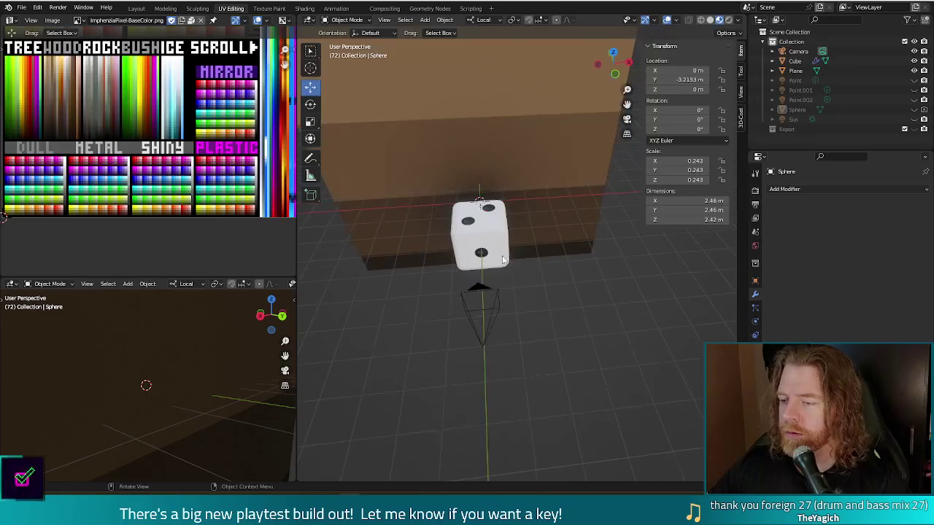
mouse_move(536, 307)
middle_down()
mouse_move(518, 282)
mouse_move(514, 250)
mouse_move(510, 259)
mouse_move(558, 269)
mouse_move(528, 270)
mouse_move(593, 370)
middle_up()
scroll(515, 250, up, 4)
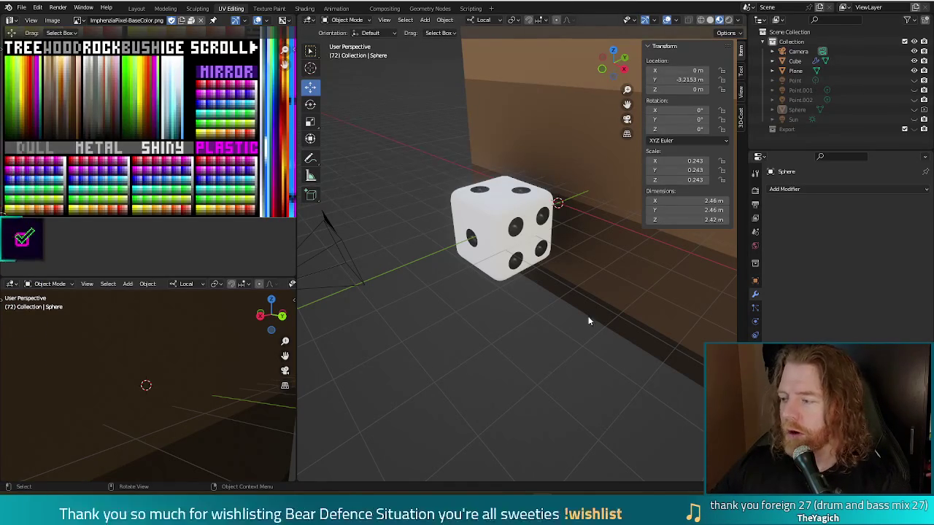
click(559, 128)
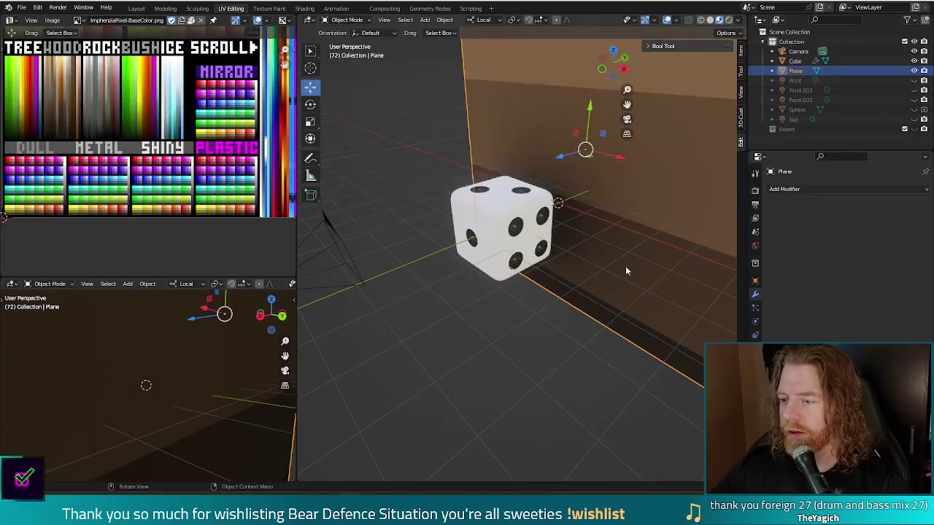
Enter Edit Mode on the plane, select its face and shrink its UVs
key(KP_Decimal)
key(Tab)
key(a)
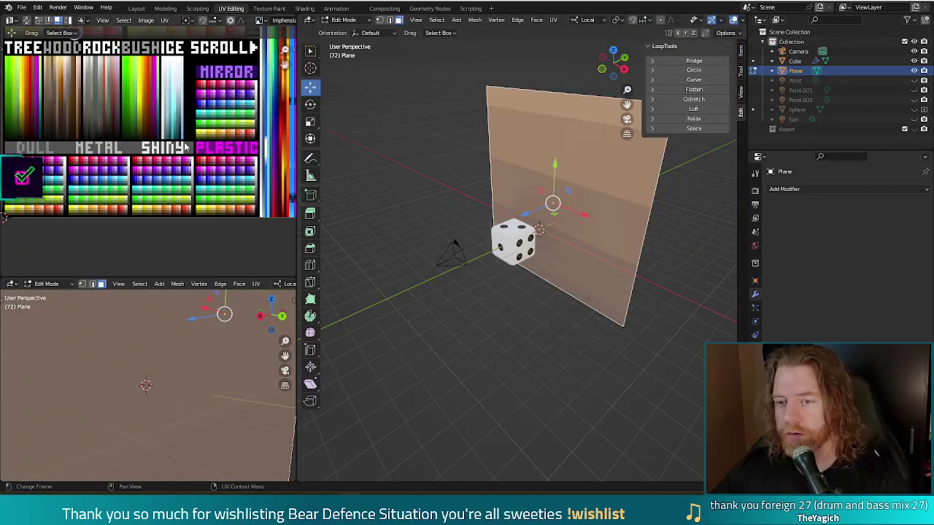
scroll(184, 142, down, 2)
key(s)
key(Escape)
Move the plane's UVs across the palette onto an olive swatch
middle_drag(39, 80, 39, 138)
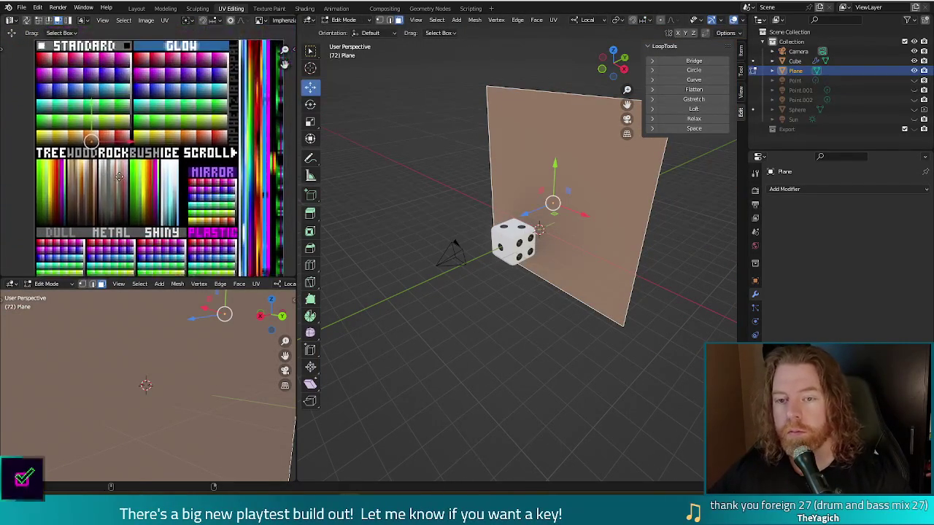
key(g)
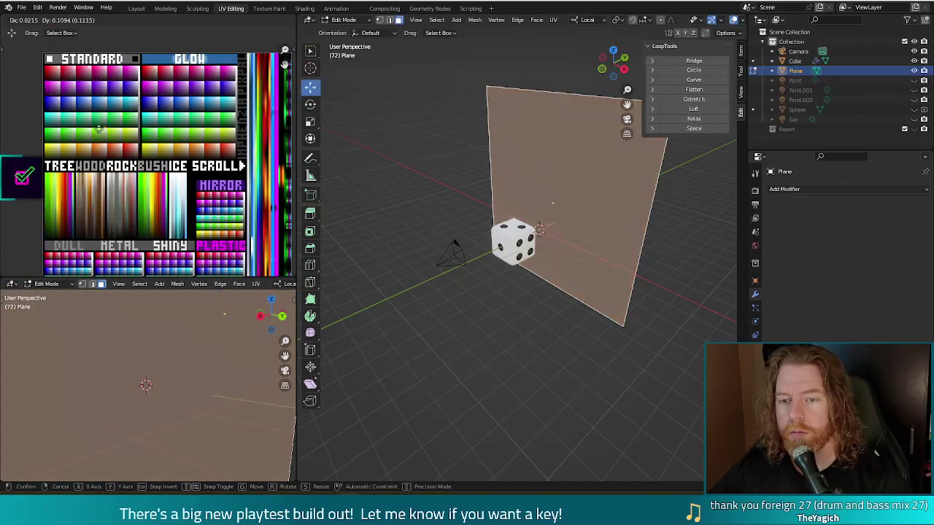
click(40, 139)
middle_drag(41, 138, 147, 158)
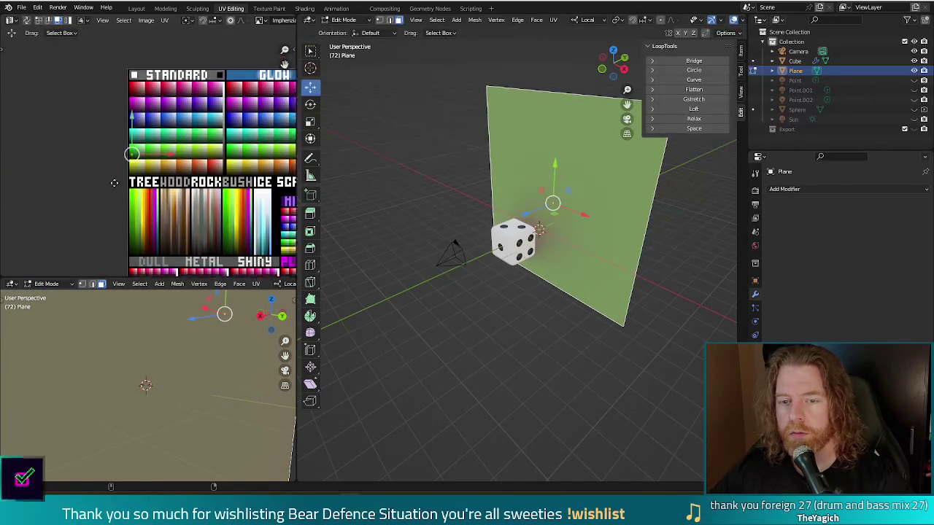
scroll(166, 174, up, 2)
scroll(226, 181, up, 3)
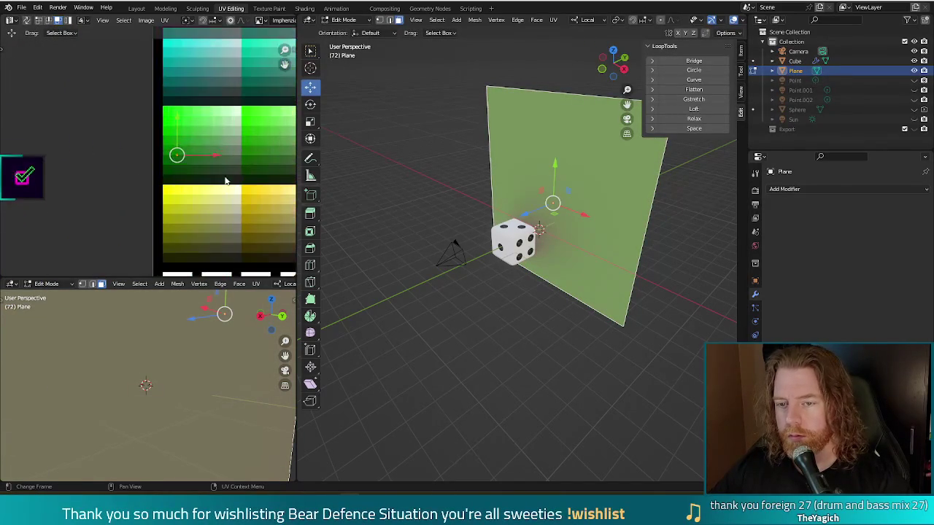
drag(183, 167, 183, 182)
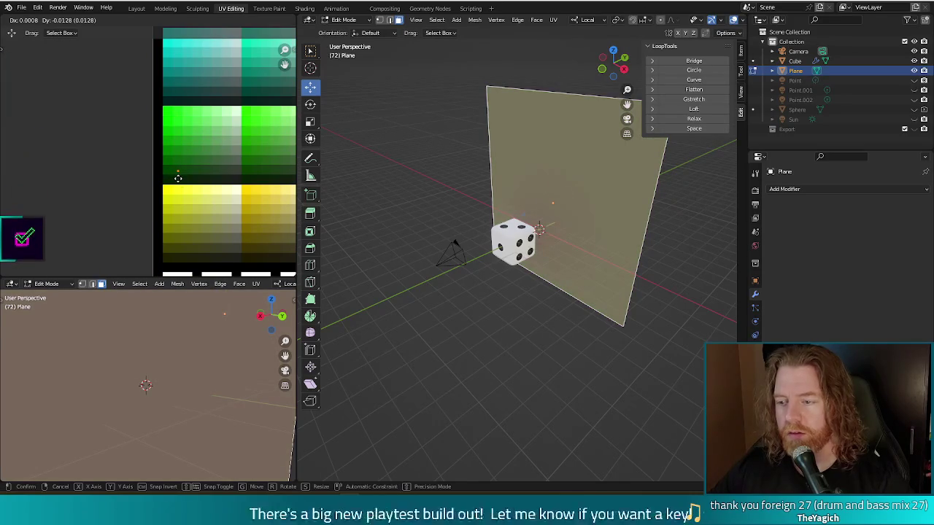
shift+middle_drag(494, 341, 456, 293)
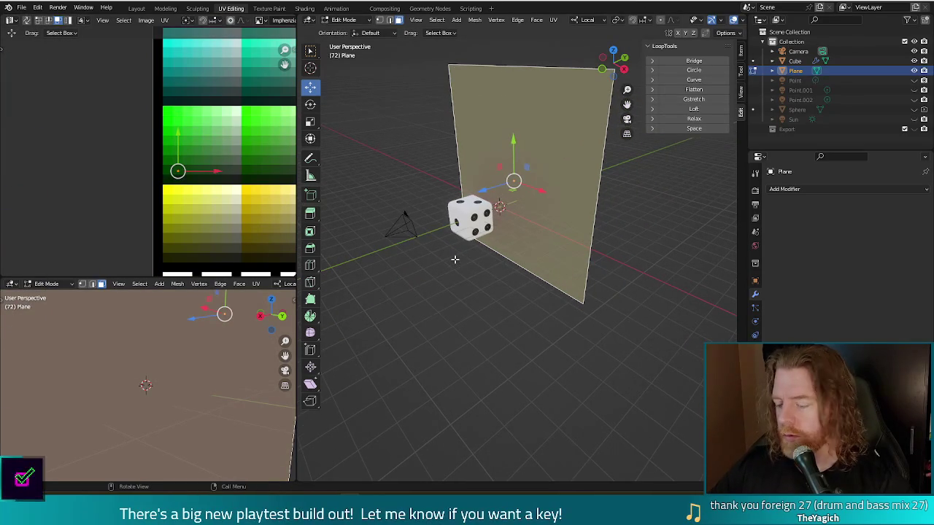